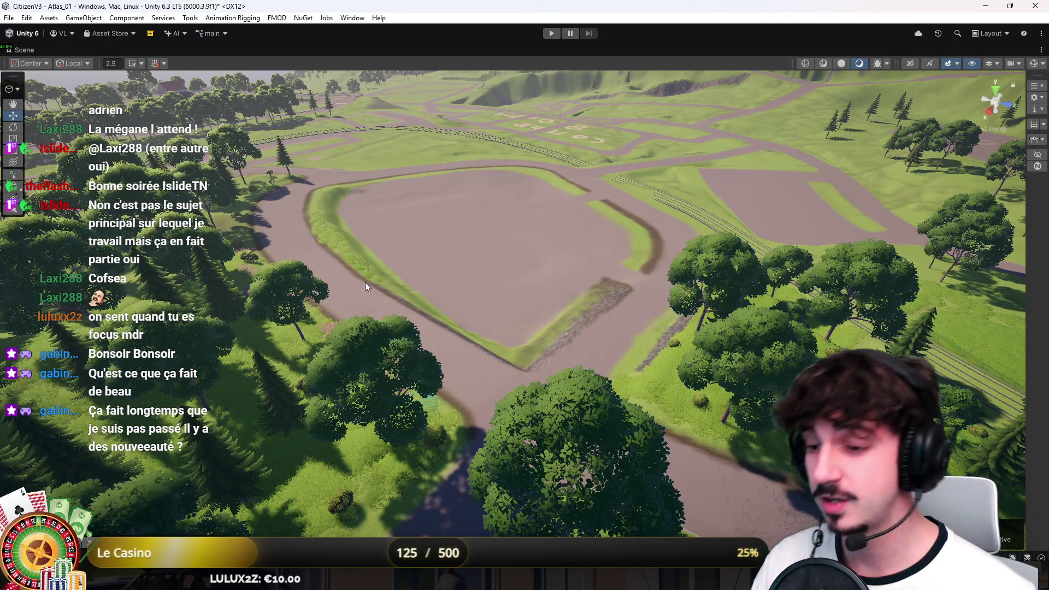
# Fly over the road field toward the trees and rails and select the terrain
pyautogui.moveTo(365, 282)
pyautogui.mouseDown()
pyautogui.moveTo(397, 273)
pyautogui.moveTo(546, 281)
pyautogui.moveTo(649, 241)
pyautogui.moveTo(530, 287)
pyautogui.moveTo(463, 284)
pyautogui.moveTo(583, 320)
pyautogui.mouseUp()
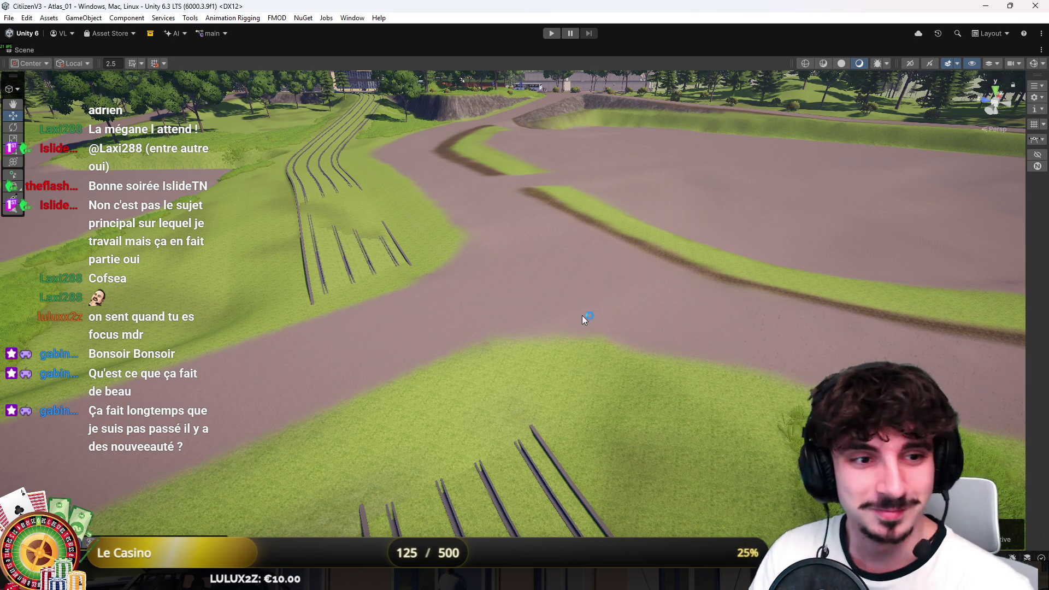
pyautogui.moveTo(587, 310)
pyautogui.mouseDown()
pyautogui.moveTo(607, 293)
pyautogui.moveTo(606, 306)
pyautogui.moveTo(500, 270)
pyautogui.moveTo(672, 276)
pyautogui.moveTo(480, 300)
pyautogui.moveTo(571, 330)
pyautogui.moveTo(722, 312)
pyautogui.moveTo(787, 274)
pyautogui.moveTo(628, 300)
pyautogui.moveTo(684, 271)
pyautogui.mouseUp()
pyautogui.click(685, 271)
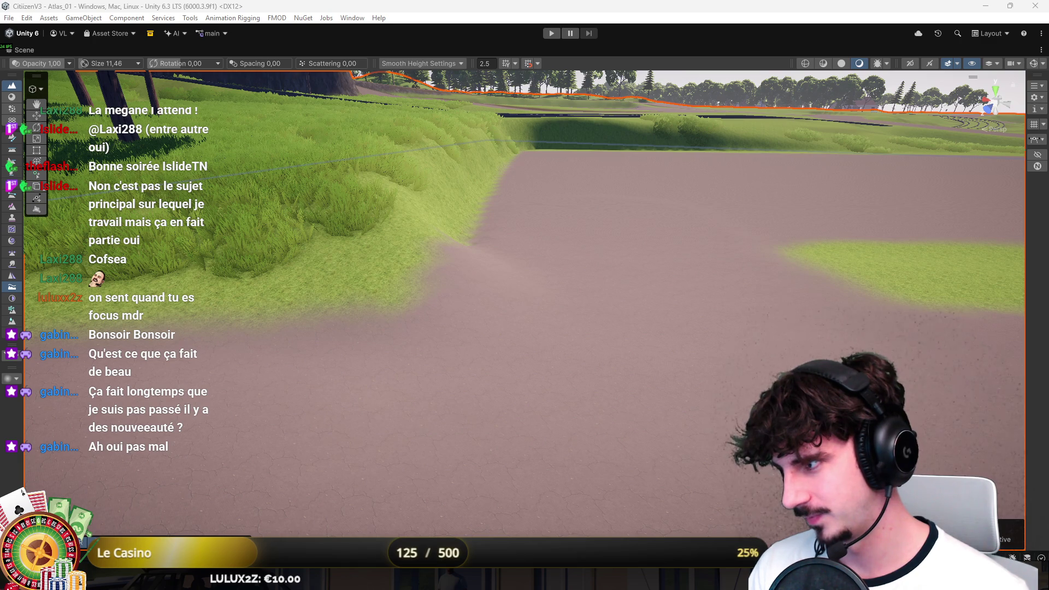
pyautogui.scroll(3, 780, 229)
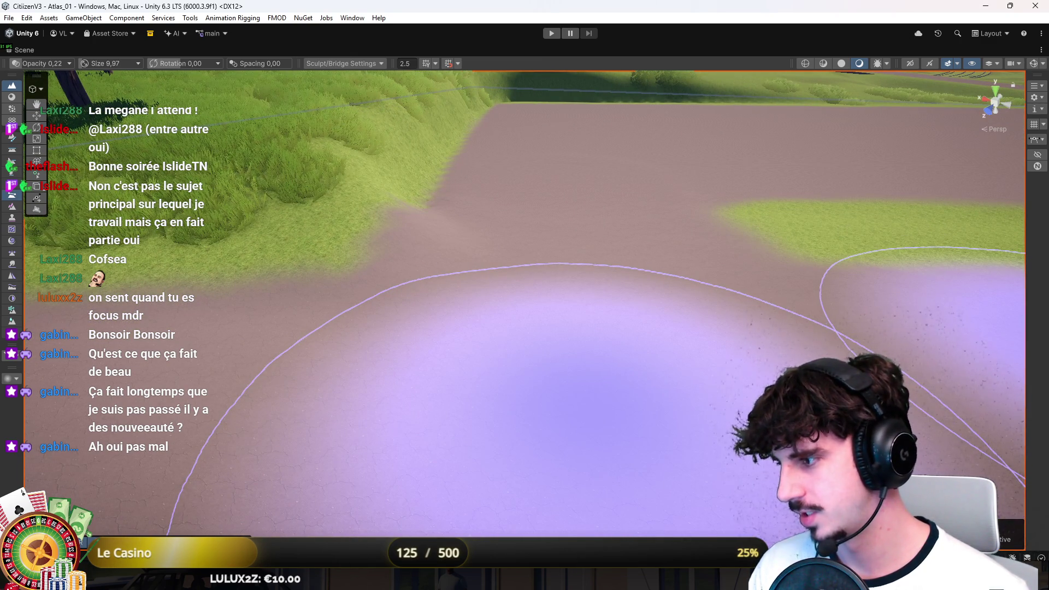
pyautogui.scroll(-5, 592, 408)
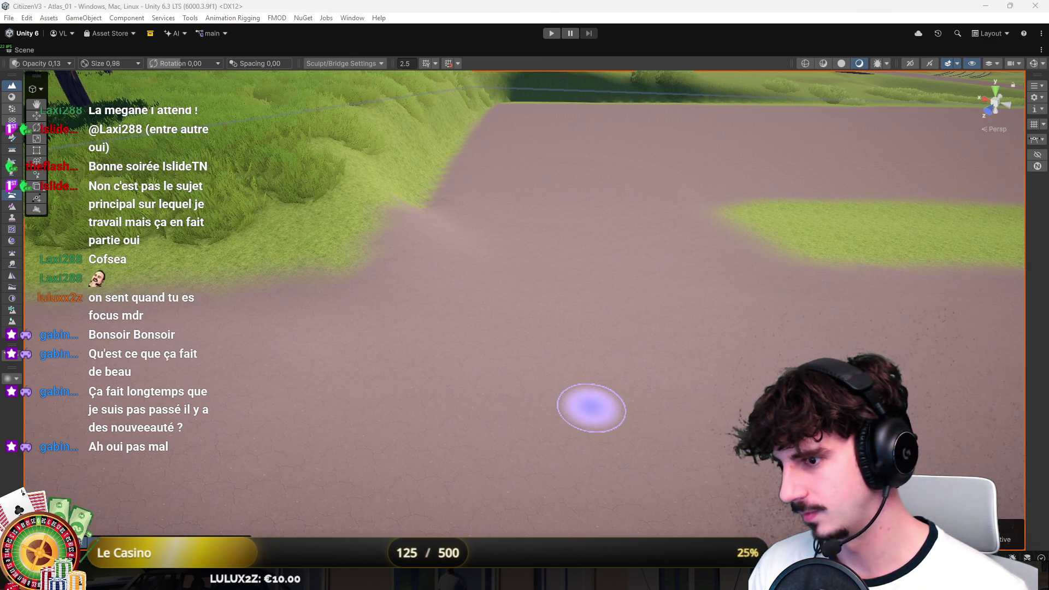
pyautogui.scroll(5, 591, 408)
# Try a terrain bridge on the road, undo it, switch to smoothing, then leave terrain editing
pyautogui.keyDown('ctrl'); pyautogui.click(591, 407); pyautogui.keyUp('ctrl')
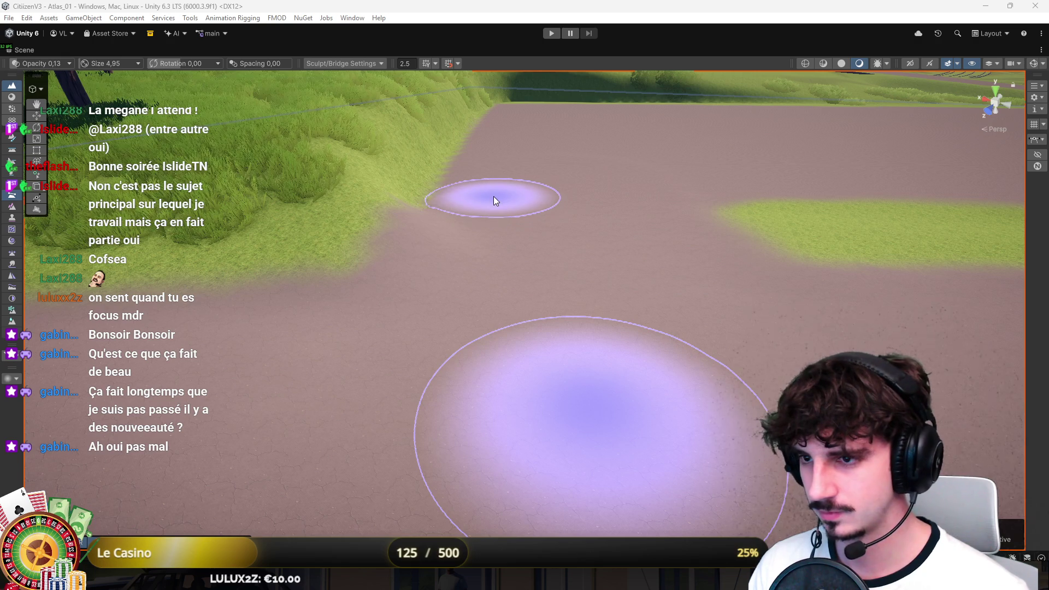
pyautogui.scroll(-2, 388, 339)
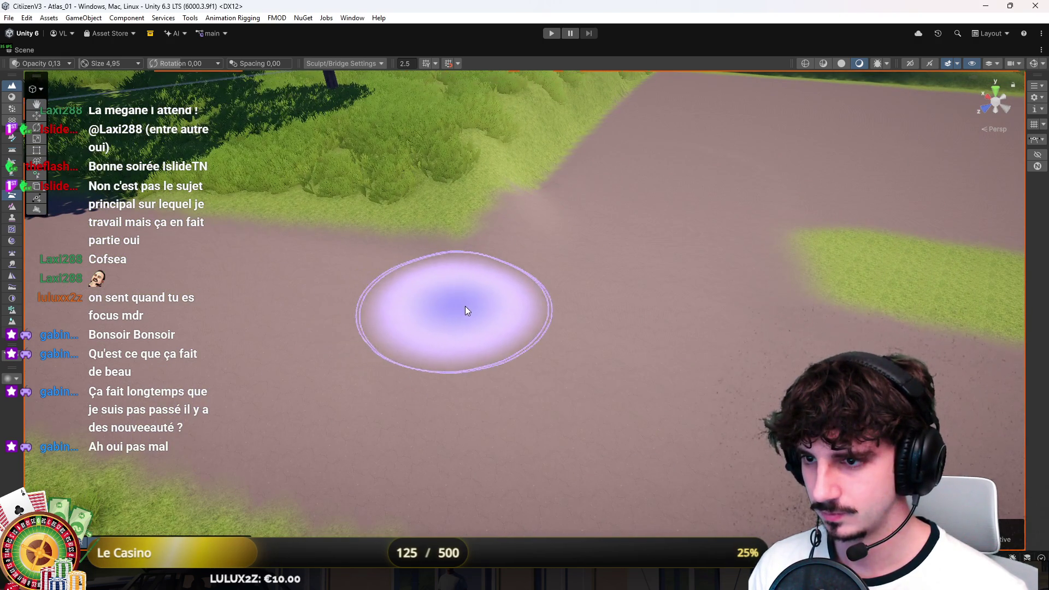
pyautogui.keyDown('ctrl'); pyautogui.click(484, 297); pyautogui.keyUp('ctrl')
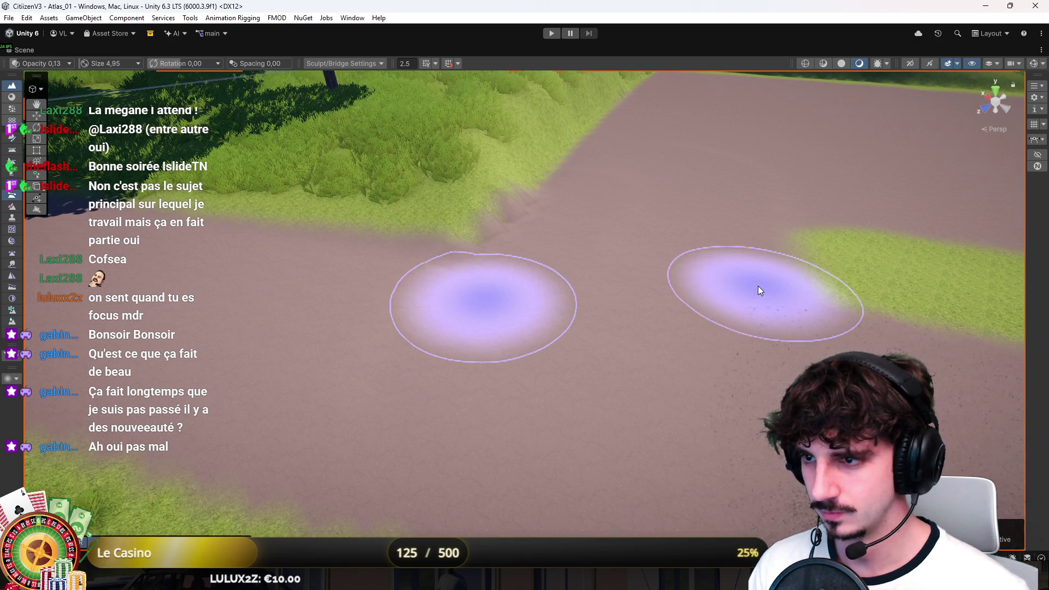
pyautogui.press('w')
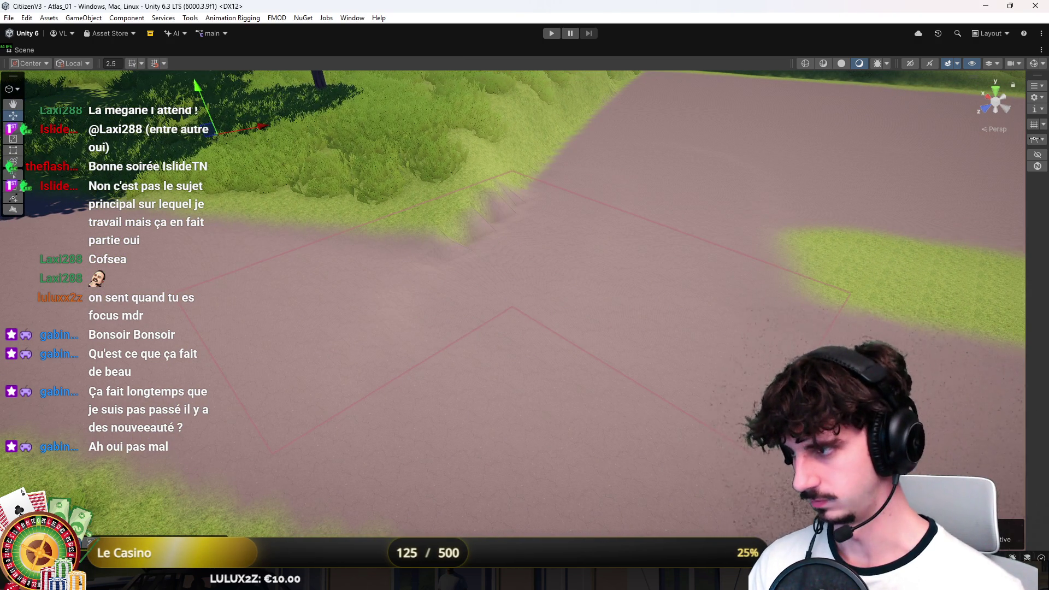
pyautogui.hotkey('ctrl', 'z')
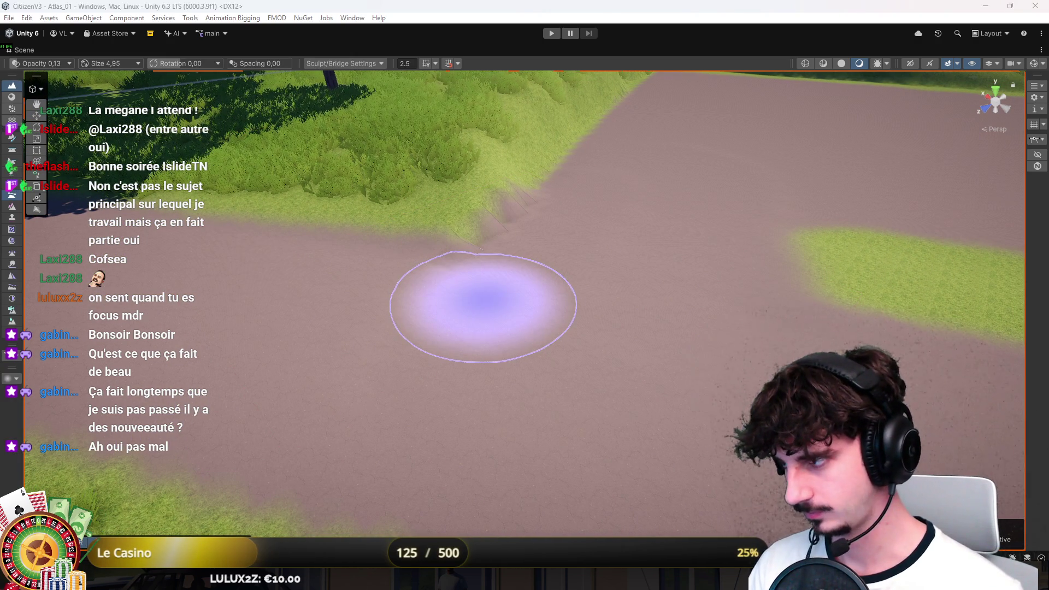
pyautogui.press('F4')
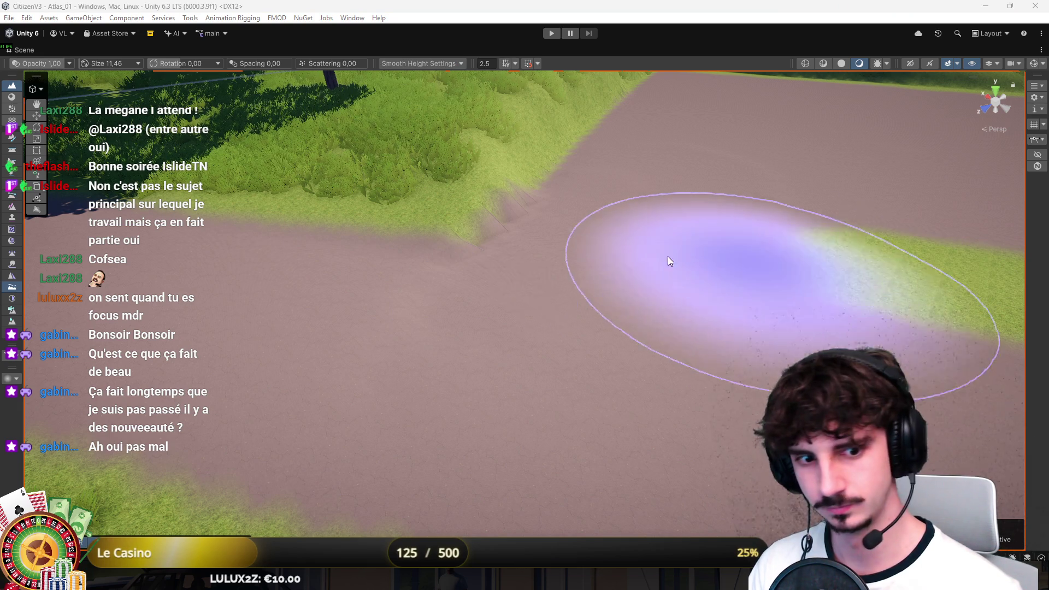
pyautogui.scroll(-5, 620, 302)
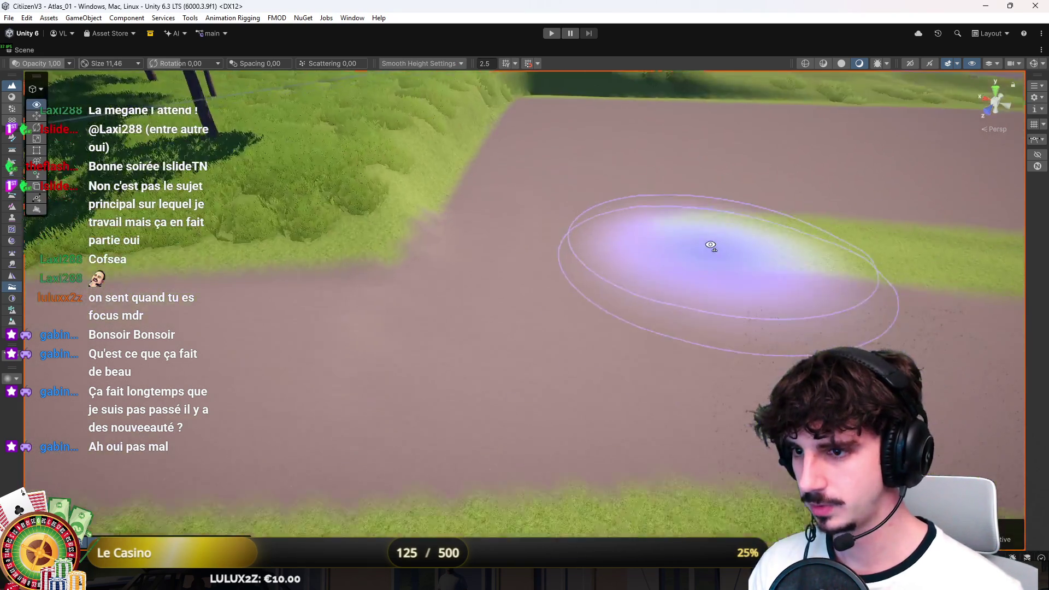
pyautogui.scroll(5, 711, 240)
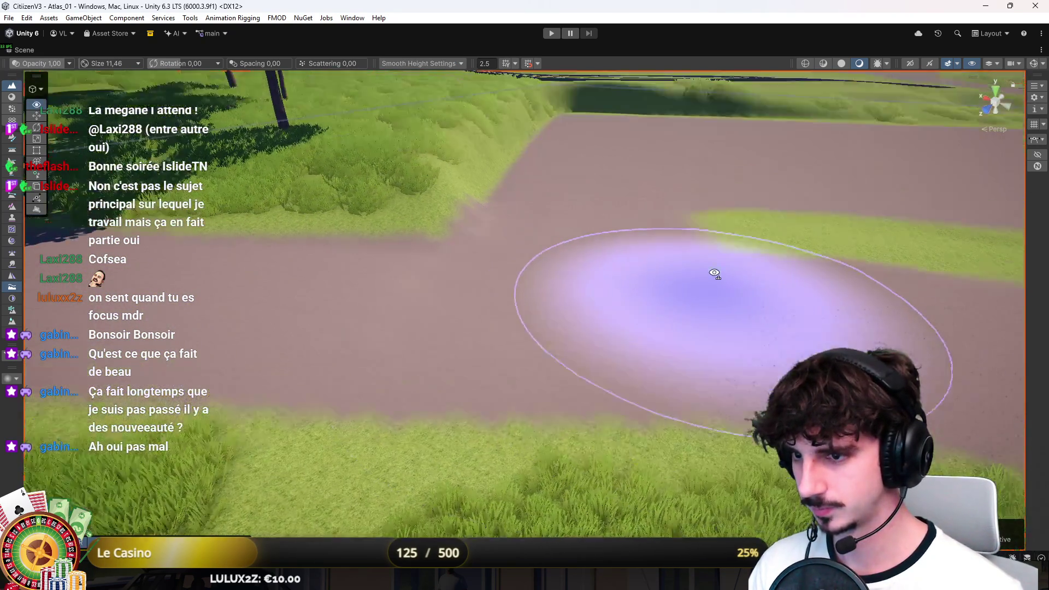
pyautogui.moveTo(717, 274); pyautogui.dragTo(265, 287)
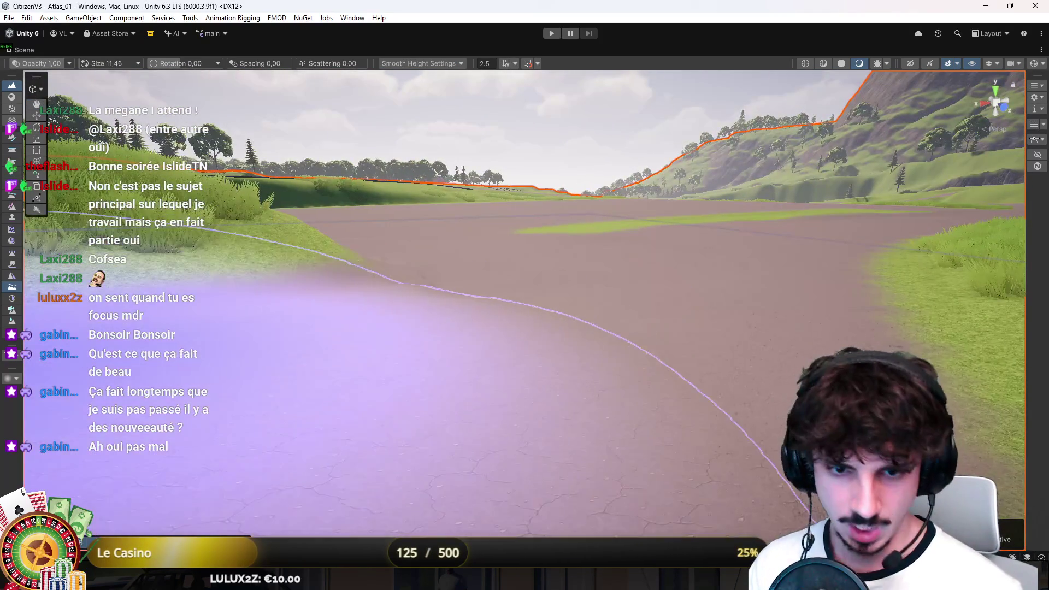
pyautogui.press('w')
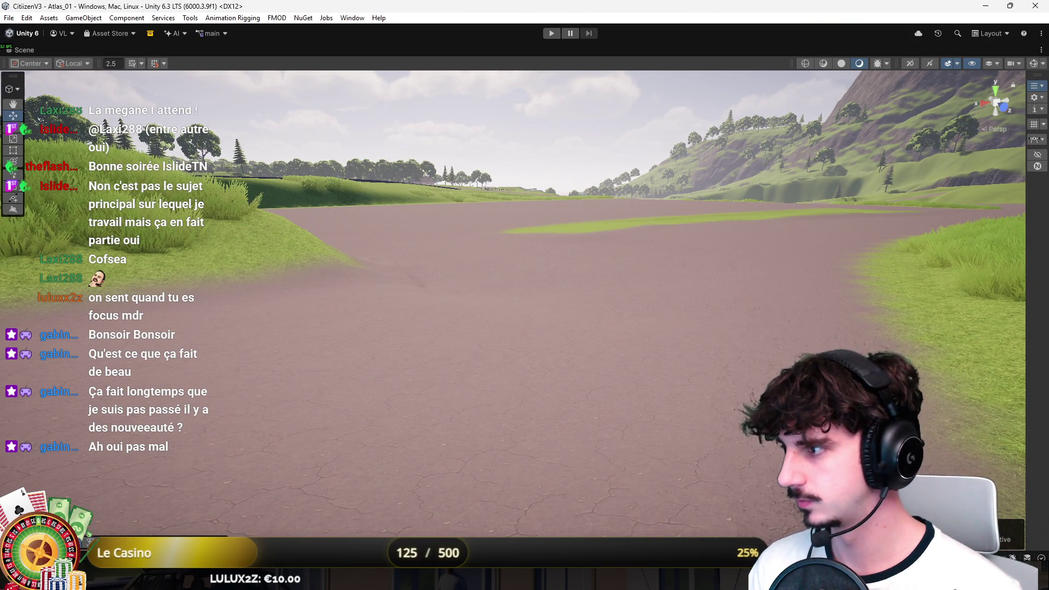
# Turn on the spline gizmos and select the road-edge spline and one of its knots
pyautogui.moveTo(659, 262)
pyautogui.mouseDown()
pyautogui.moveTo(628, 251)
pyautogui.moveTo(647, 192)
pyautogui.mouseUp()
pyautogui.click(1035, 64)
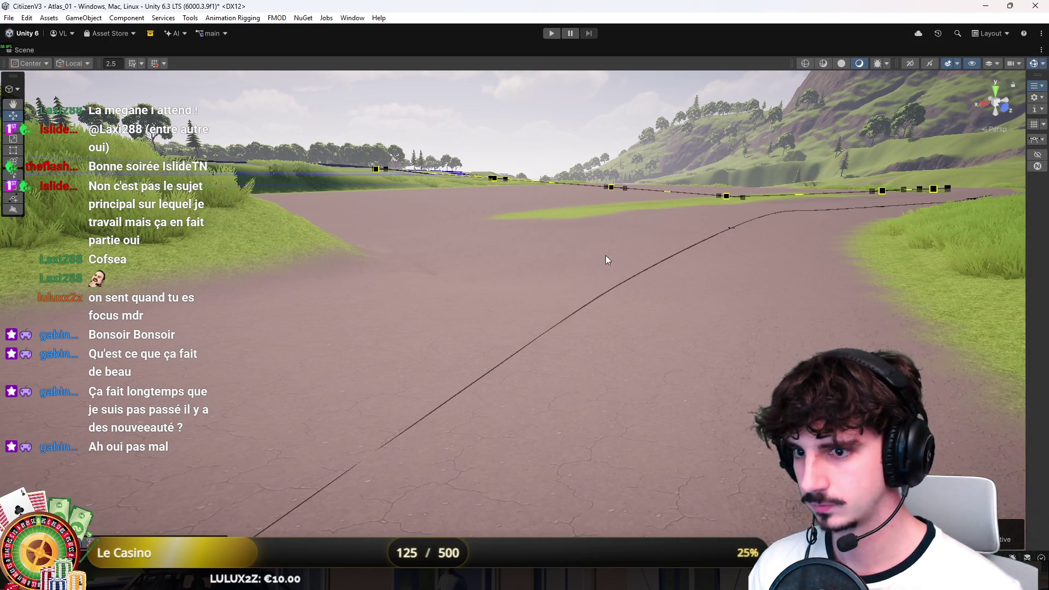
pyautogui.click(733, 227)
pyautogui.click(793, 212)
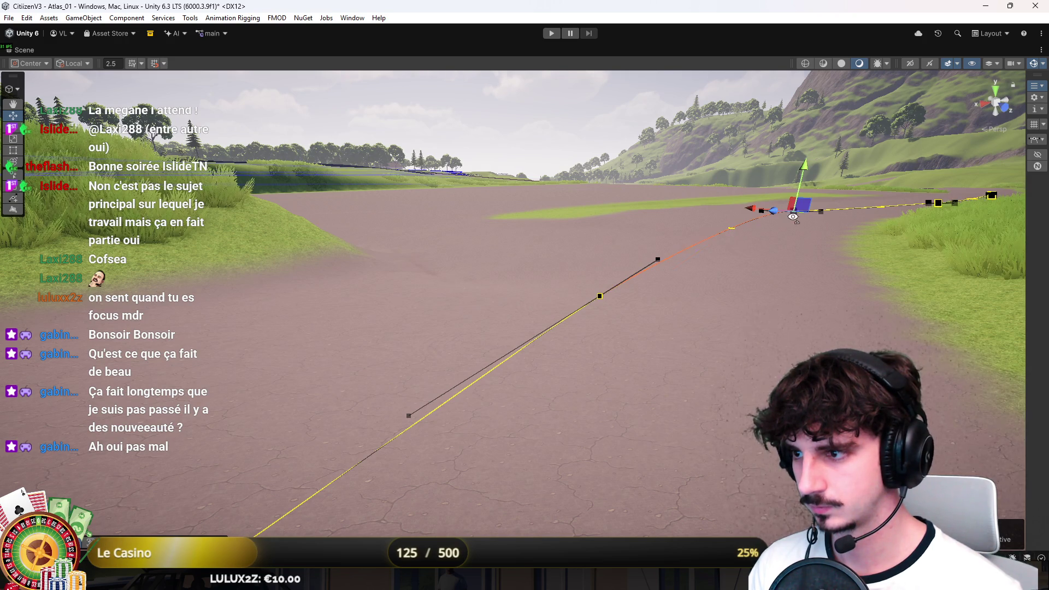
pyautogui.scroll(3, 793, 218)
pyautogui.click(767, 227)
# Select the spline's far knot at the road junction and frame it with F
pyautogui.moveTo(768, 226)
pyautogui.mouseDown()
pyautogui.moveTo(784, 236)
pyautogui.moveTo(748, 216)
pyautogui.moveTo(683, 222)
pyautogui.mouseUp()
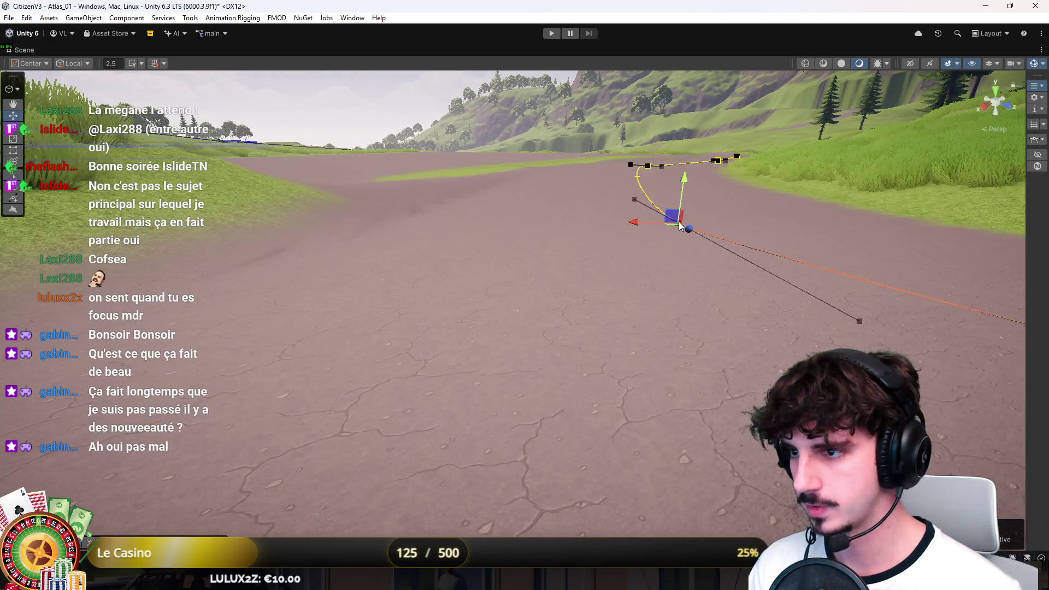
pyautogui.moveTo(686, 173)
pyautogui.mouseDown()
pyautogui.moveTo(771, 198)
pyautogui.moveTo(825, 234)
pyautogui.moveTo(826, 218)
pyautogui.moveTo(713, 231)
pyautogui.mouseUp()
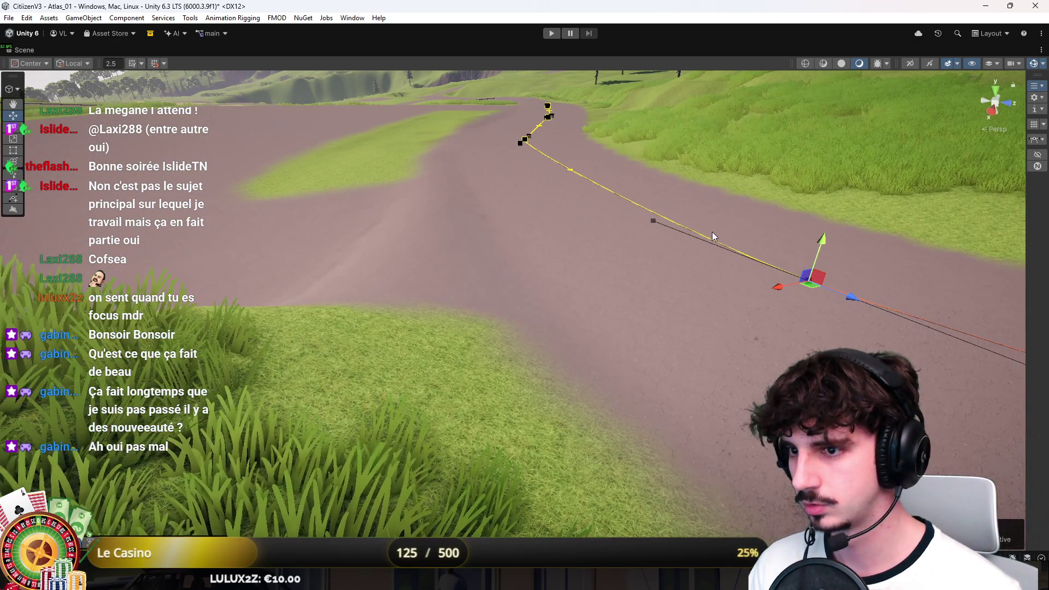
pyautogui.click(698, 234)
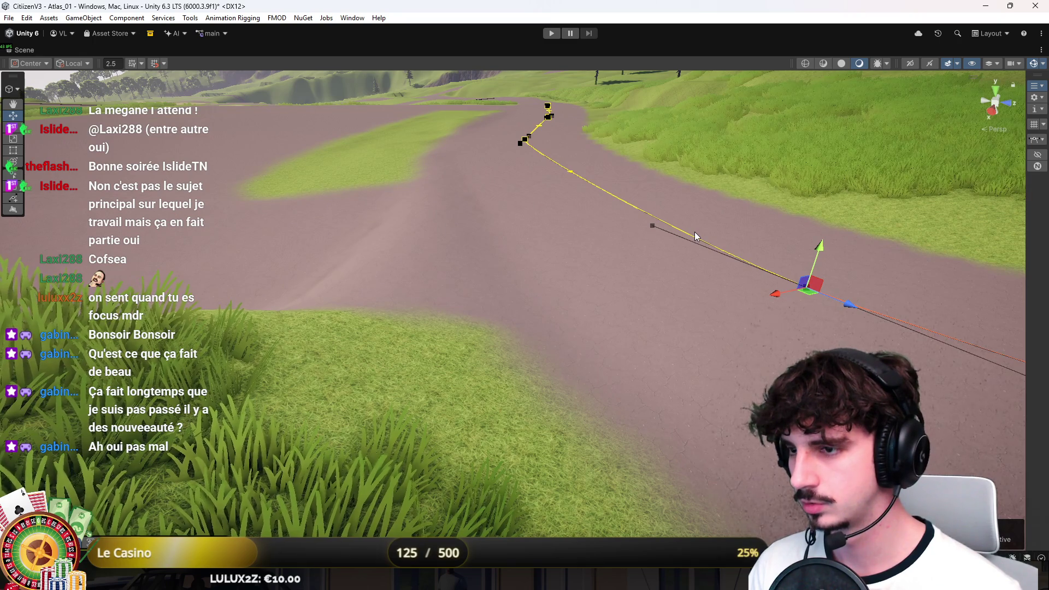
pyautogui.press('f')
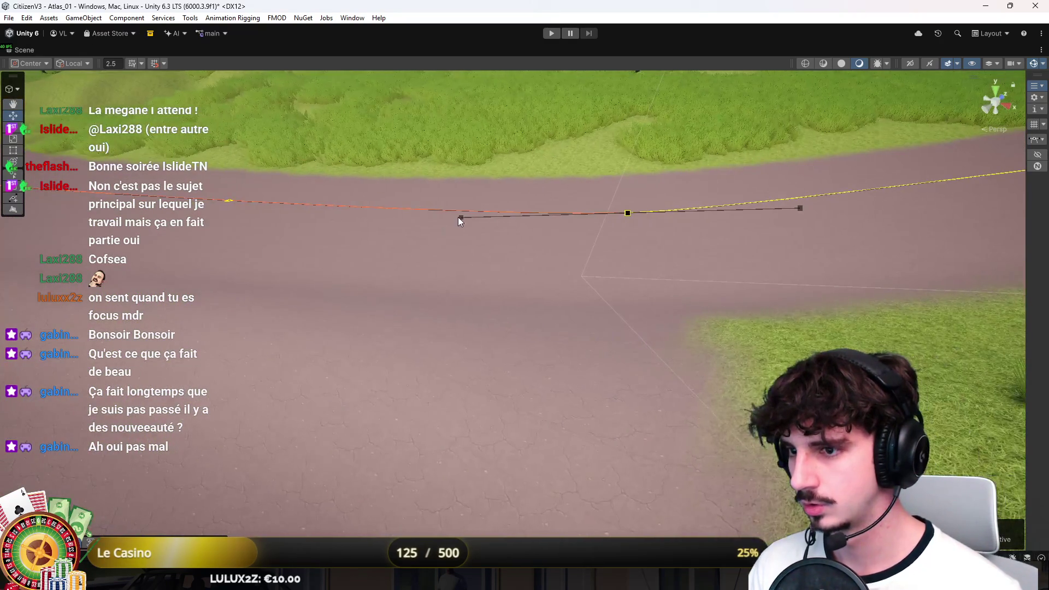
pyautogui.moveTo(460, 172)
pyautogui.mouseDown()
pyautogui.moveTo(461, 200)
pyautogui.moveTo(774, 153)
pyautogui.moveTo(685, 117)
pyautogui.mouseUp()
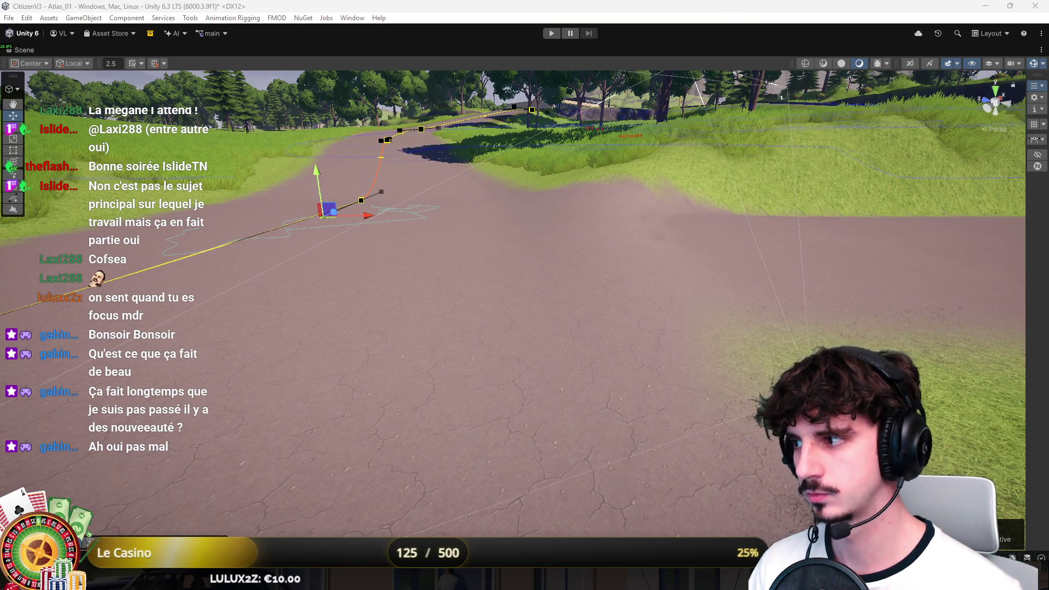
pyautogui.moveTo(852, 197)
pyautogui.mouseDown()
pyautogui.moveTo(883, 176)
pyautogui.moveTo(466, 185)
pyautogui.moveTo(714, 253)
pyautogui.moveTo(644, 251)
pyautogui.moveTo(740, 223)
pyautogui.moveTo(557, 237)
pyautogui.mouseUp()
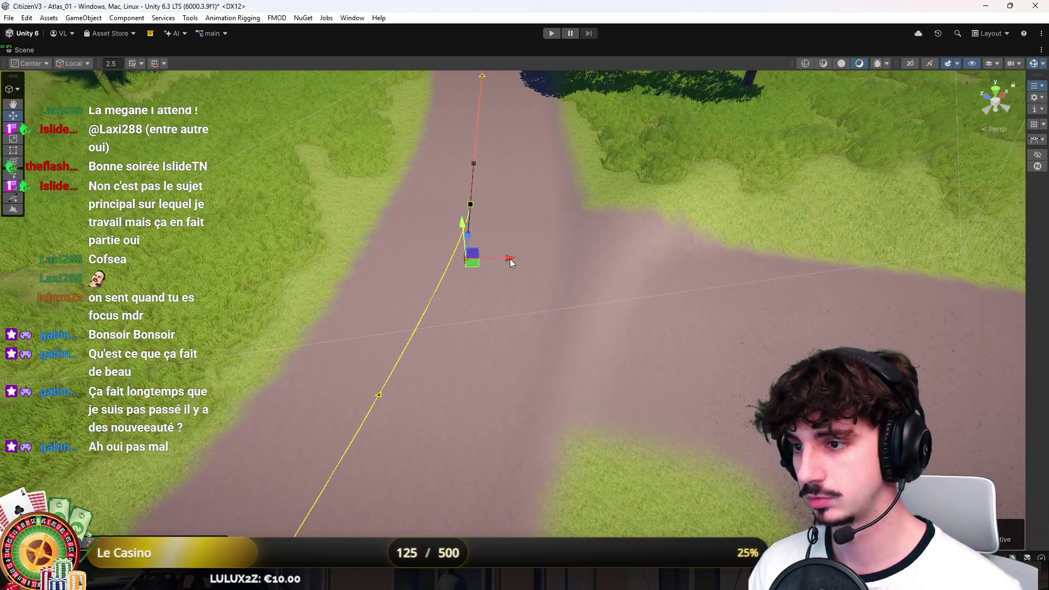
# Select the road spline's end knot and add a new knot further along the road's grass edge
pyautogui.scroll(-3, 477, 212)
pyautogui.click(487, 216)
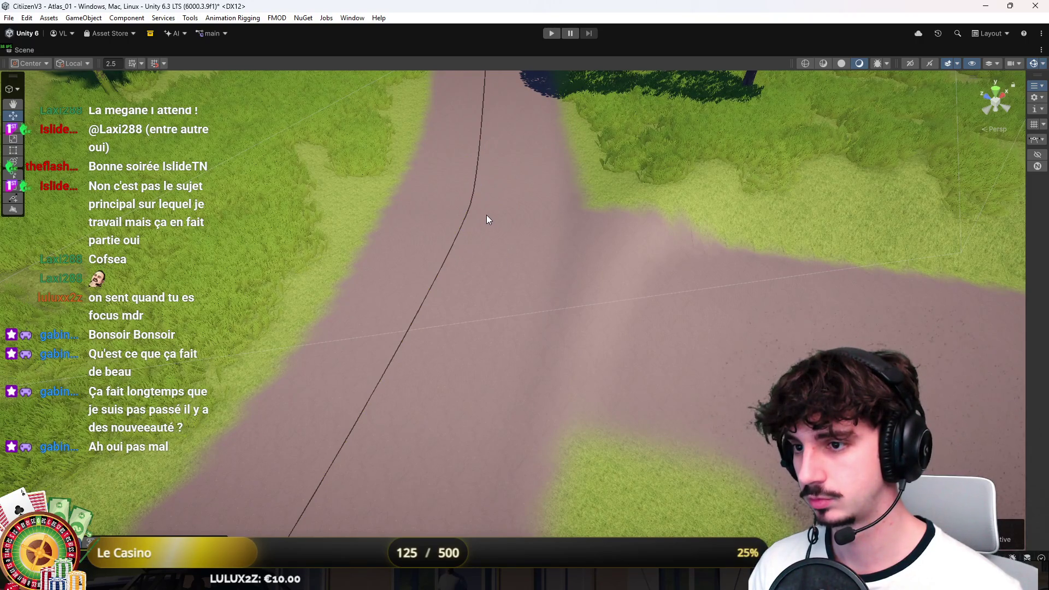
pyautogui.moveTo(480, 187)
pyautogui.mouseDown()
pyautogui.moveTo(470, 128)
pyautogui.moveTo(529, 264)
pyautogui.moveTo(763, 271)
pyautogui.mouseUp()
pyautogui.scroll(5, 763, 271)
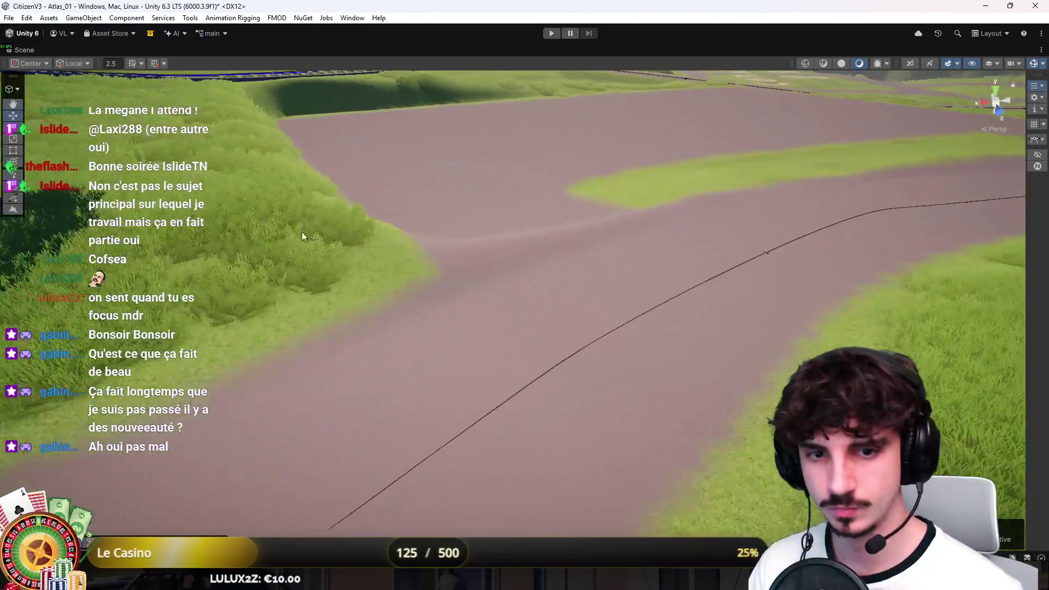
pyautogui.click(447, 368)
pyautogui.moveTo(447, 367)
pyautogui.mouseDown()
pyautogui.moveTo(617, 411)
pyautogui.moveTo(557, 418)
pyautogui.moveTo(624, 419)
pyautogui.moveTo(599, 474)
pyautogui.mouseUp()
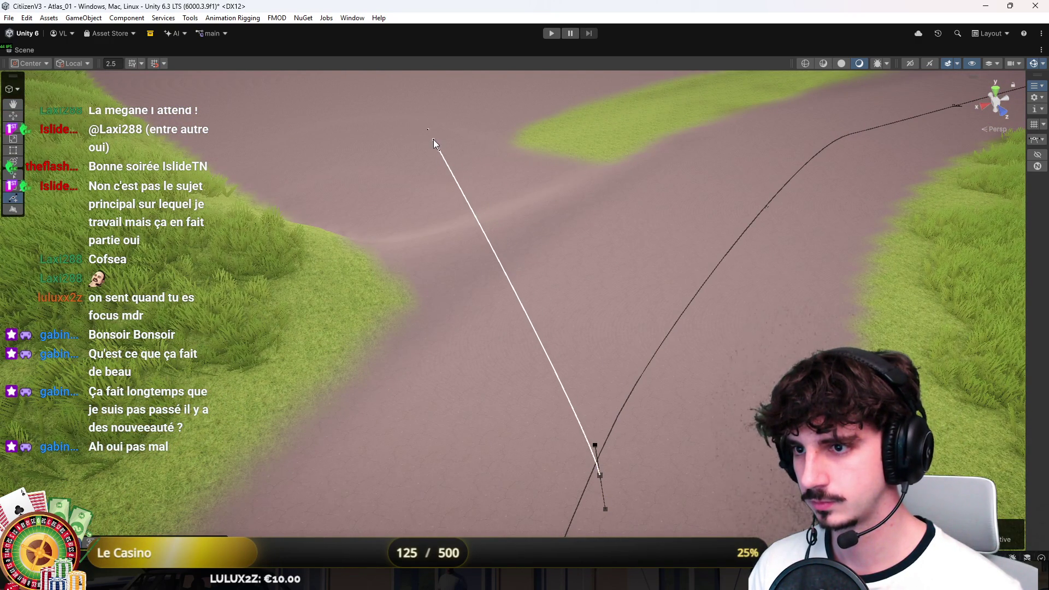
pyautogui.click(440, 149)
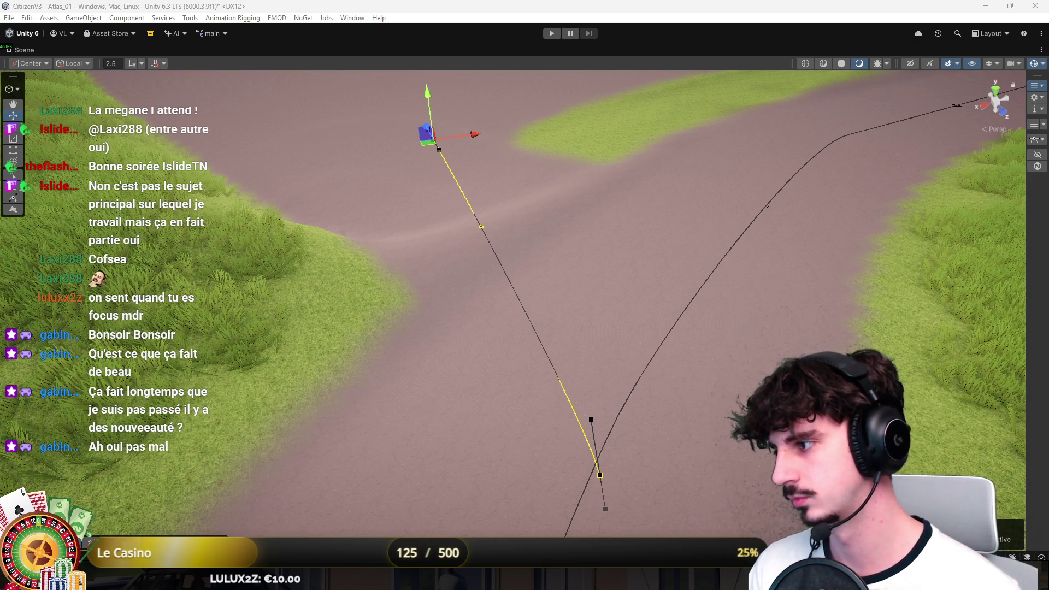
pyautogui.moveTo(758, 259)
pyautogui.mouseDown()
pyautogui.moveTo(694, 231)
pyautogui.moveTo(882, 220)
pyautogui.moveTo(627, 192)
pyautogui.moveTo(663, 191)
pyautogui.moveTo(559, 255)
pyautogui.moveTo(531, 211)
pyautogui.moveTo(627, 238)
pyautogui.moveTo(644, 211)
pyautogui.moveTo(614, 250)
pyautogui.moveTo(728, 251)
pyautogui.moveTo(557, 273)
pyautogui.mouseUp()
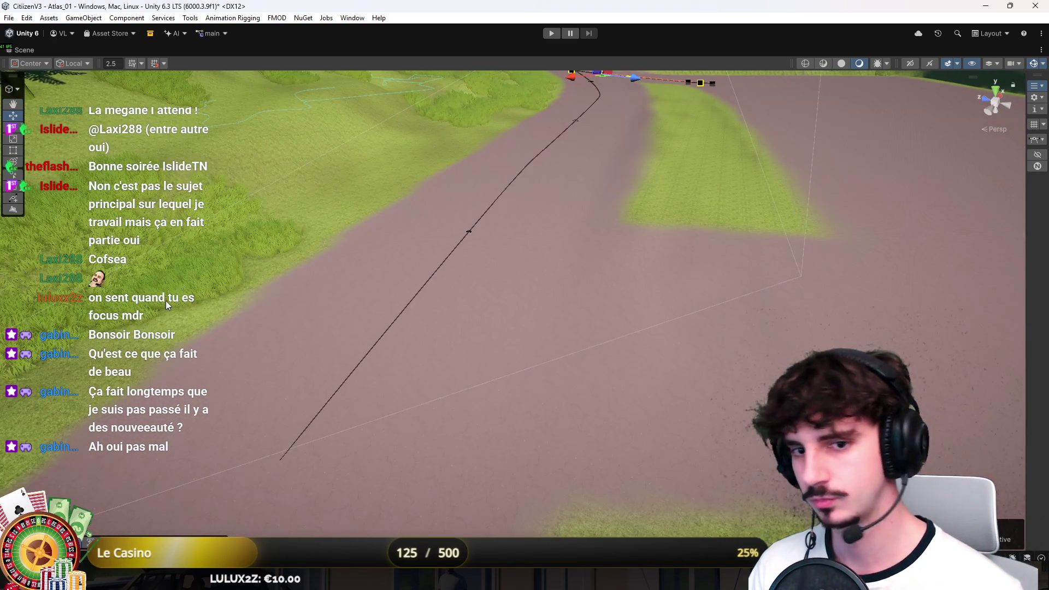
# Draw curved knots around the wedge grass island's edge and corner, then finish the spline
pyautogui.click(13, 198)
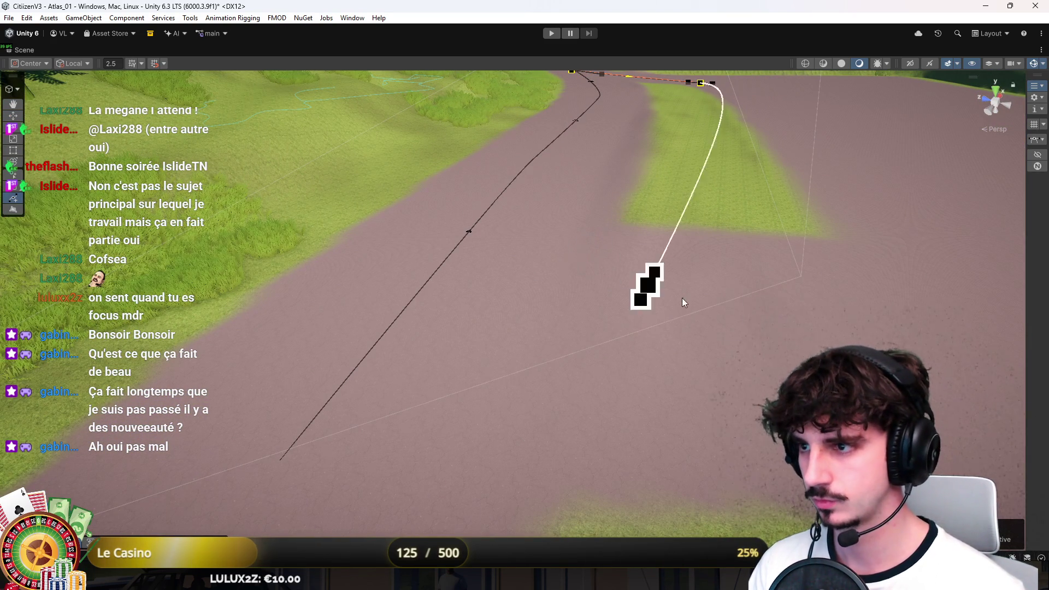
pyautogui.moveTo(946, 319); pyautogui.dragTo(749, 289)
pyautogui.press('Escape')
pyautogui.moveTo(558, 440)
pyautogui.mouseDown()
pyautogui.moveTo(529, 456)
pyautogui.moveTo(492, 439)
pyautogui.mouseUp()
pyautogui.click(349, 343)
pyautogui.click(286, 168)
pyautogui.press('Escape')
pyautogui.moveTo(323, 253)
pyautogui.mouseDown()
pyautogui.moveTo(427, 246)
pyautogui.moveTo(639, 156)
pyautogui.moveTo(693, 220)
pyautogui.mouseUp()
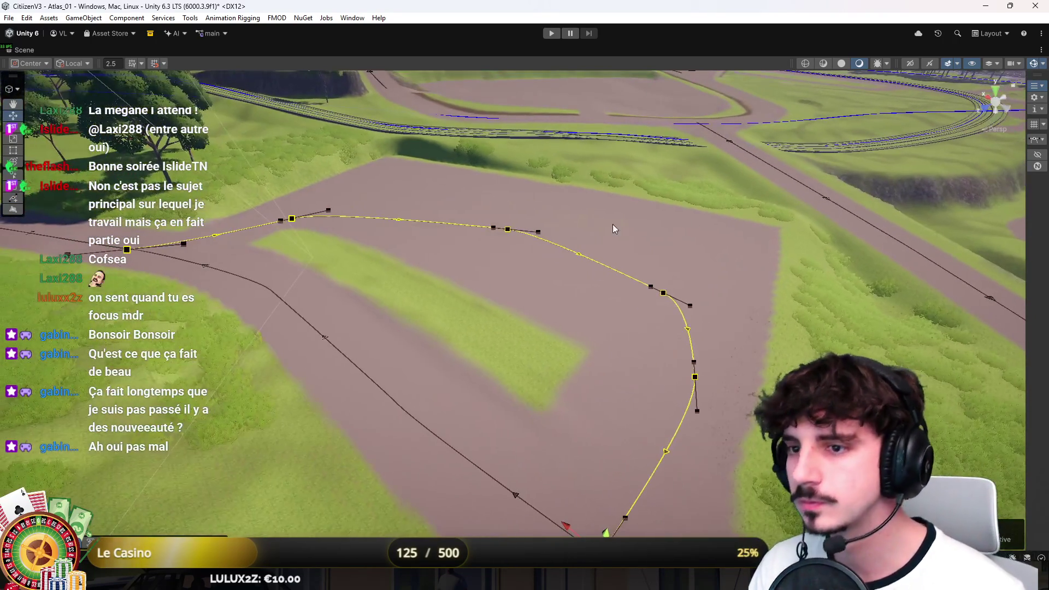
pyautogui.press('Escape')
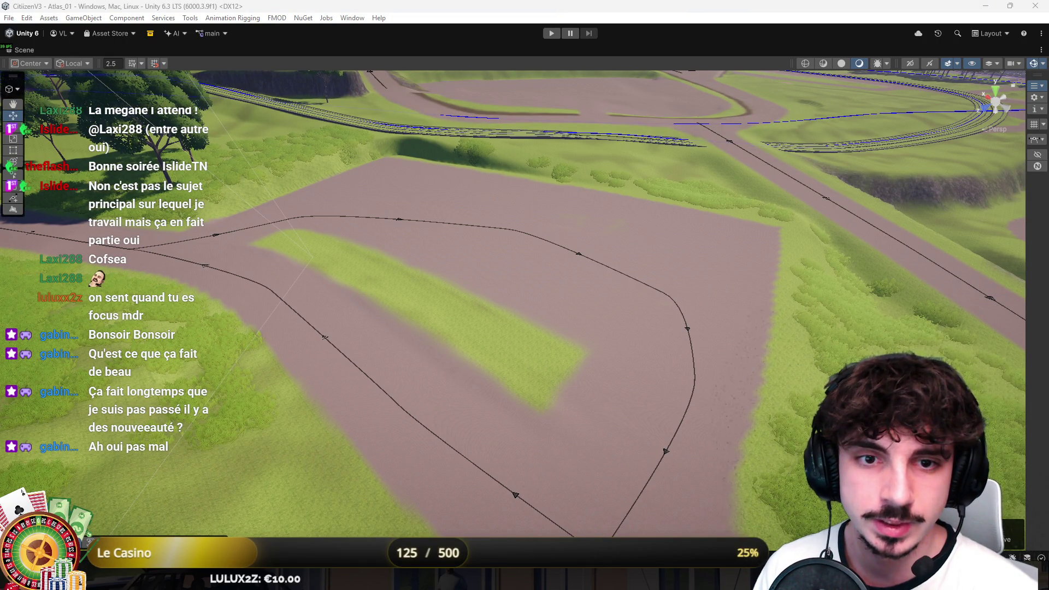
# Select the left-edge, diagonal and curved road splines to show their knots and tangent handles
pyautogui.click(25, 236)
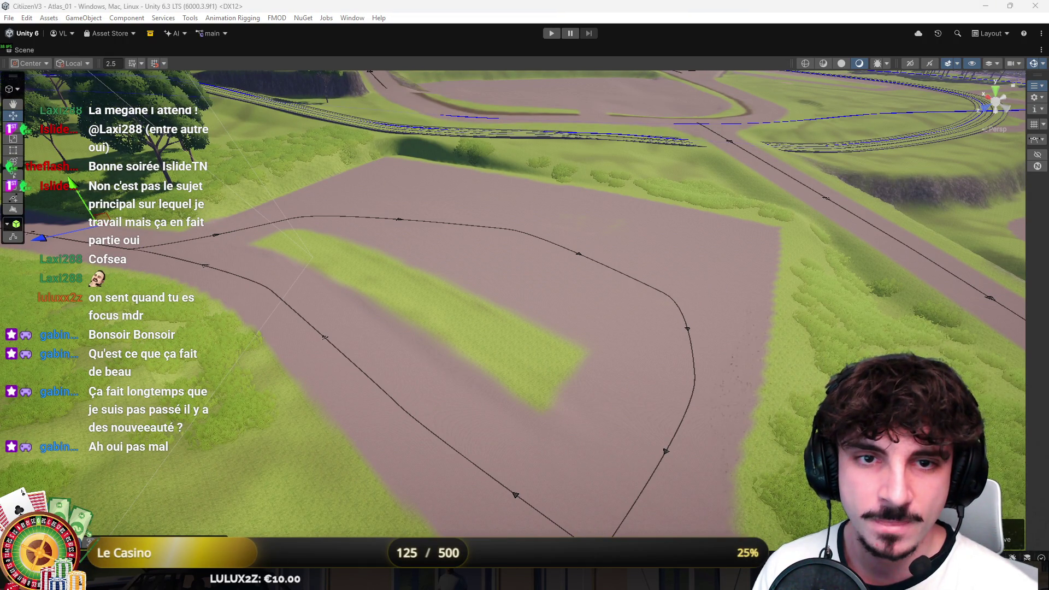
pyautogui.press('Escape')
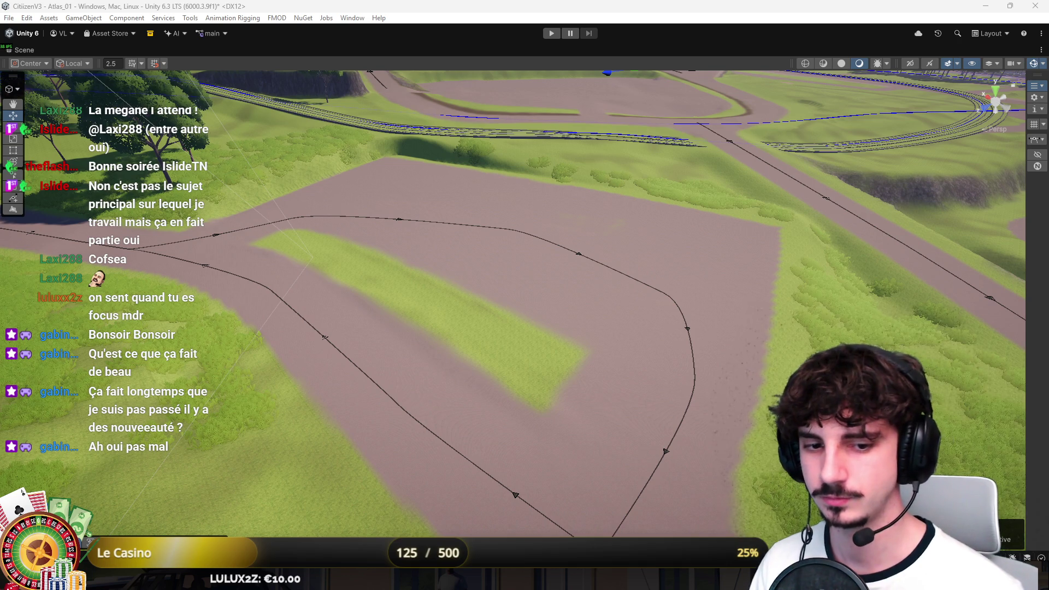
pyautogui.click(399, 220)
pyautogui.click(333, 344)
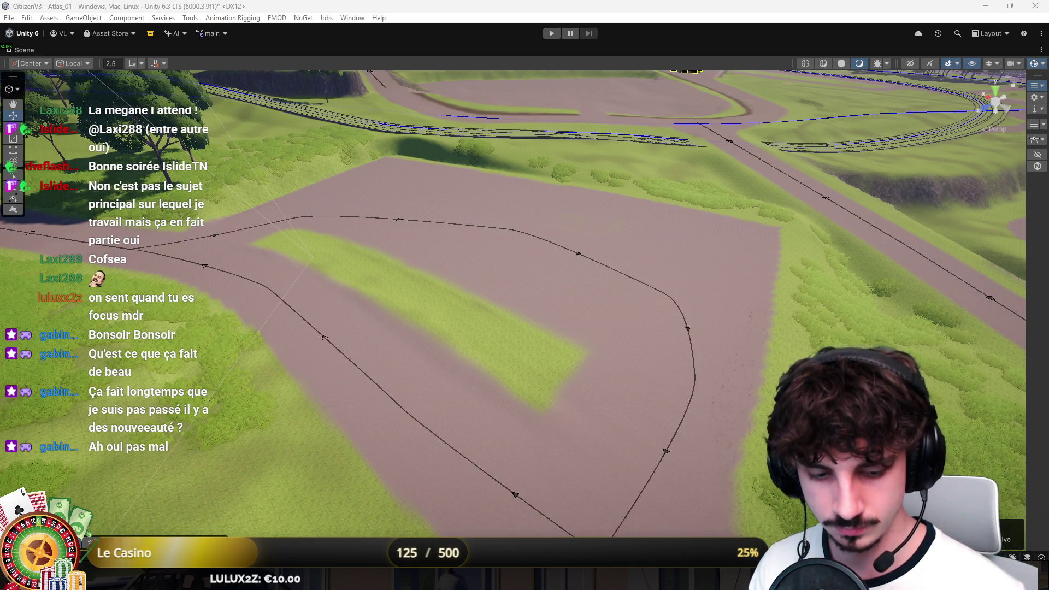
pyautogui.click(398, 219)
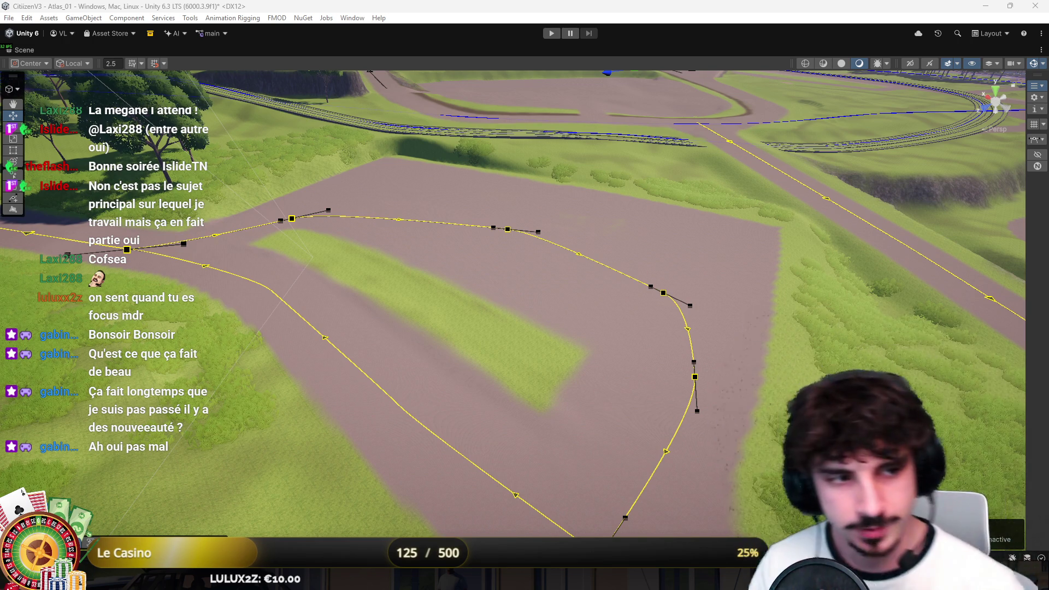
# Fly over the roads toward the roundabout and save the scene with Ctrl+S
pyautogui.moveTo(284, 246)
pyautogui.mouseDown()
pyautogui.moveTo(288, 199)
pyautogui.moveTo(377, 173)
pyautogui.moveTo(350, 251)
pyautogui.mouseUp()
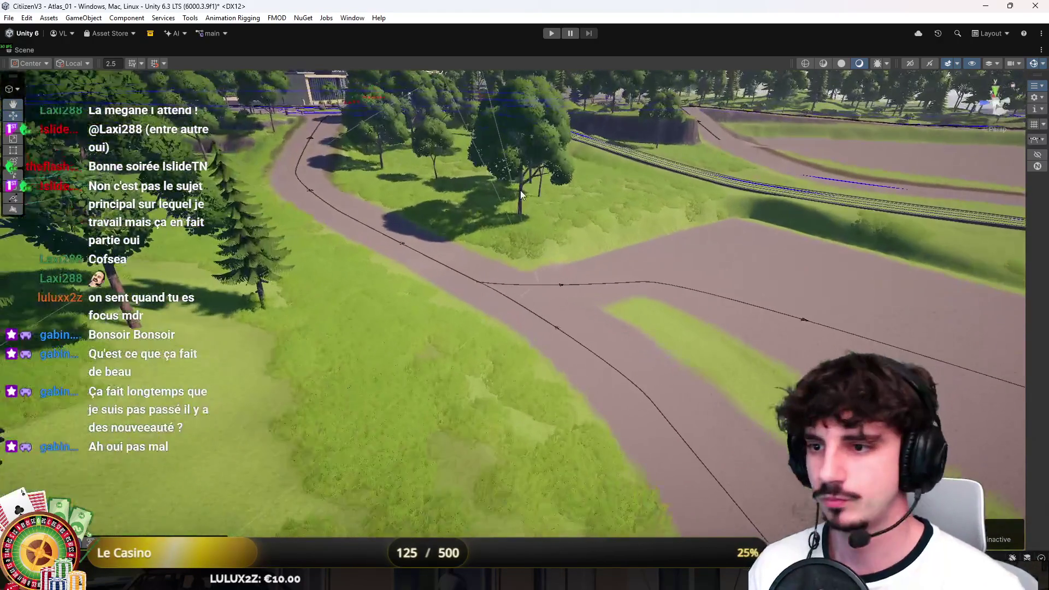
pyautogui.moveTo(966, 94)
pyautogui.mouseDown()
pyautogui.moveTo(756, 227)
pyautogui.moveTo(847, 227)
pyautogui.moveTo(729, 308)
pyautogui.moveTo(543, 251)
pyautogui.moveTo(604, 176)
pyautogui.moveTo(534, 155)
pyautogui.moveTo(721, 197)
pyautogui.moveTo(535, 234)
pyautogui.moveTo(551, 190)
pyautogui.moveTo(677, 192)
pyautogui.moveTo(295, 143)
pyautogui.moveTo(379, 143)
pyautogui.mouseUp()
pyautogui.hotkey('ctrl', 's')
pyautogui.moveTo(504, 176)
pyautogui.mouseDown()
pyautogui.moveTo(456, 188)
pyautogui.moveTo(229, 146)
pyautogui.mouseUp()
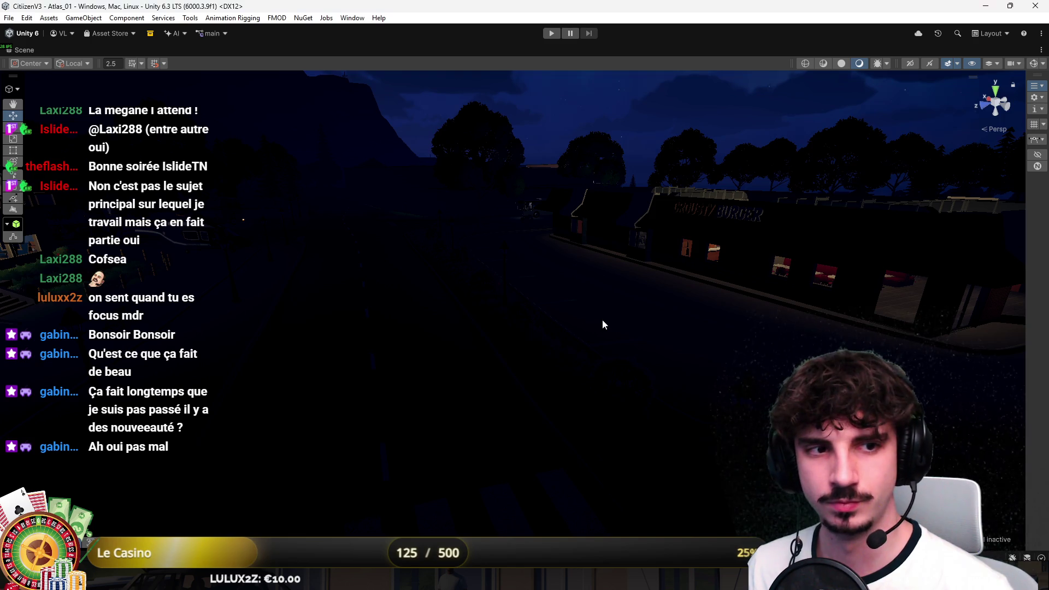
# Select the street lamp post, set handles to Pivot and frame it from above
pyautogui.moveTo(604, 321); pyautogui.dragTo(352, 284)
pyautogui.click(352, 284)
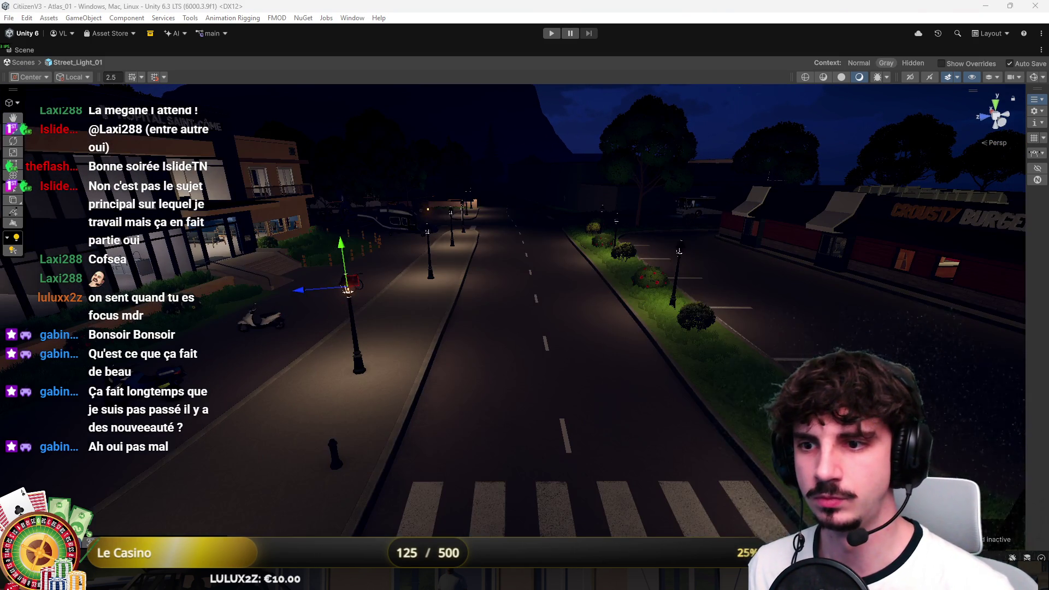
pyautogui.moveTo(394, 251)
pyautogui.mouseDown()
pyautogui.moveTo(389, 369)
pyautogui.moveTo(407, 388)
pyautogui.moveTo(397, 422)
pyautogui.moveTo(469, 264)
pyautogui.mouseUp()
pyautogui.press('z')
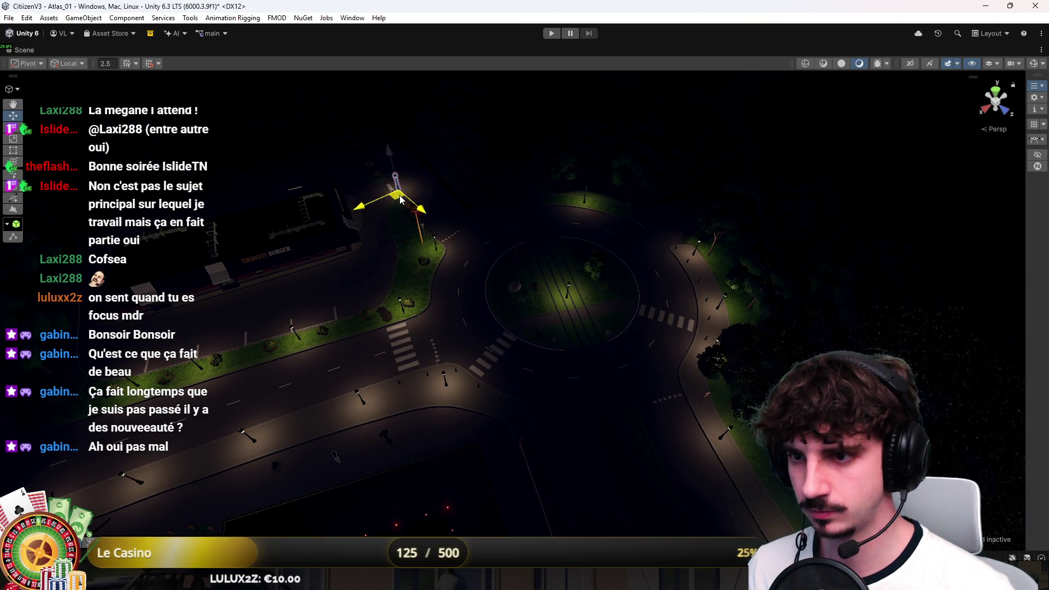
pyautogui.scroll(-5, 448, 292)
pyautogui.rightClick(472, 321)
pyautogui.press('Escape')
pyautogui.press('f')
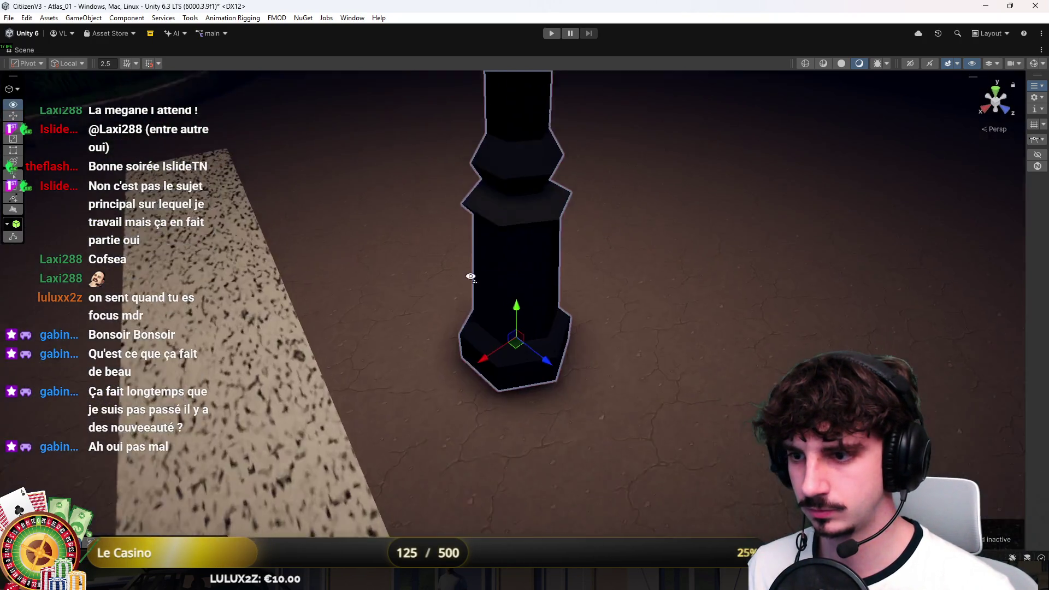
pyautogui.moveTo(467, 280); pyautogui.dragTo(469, 306)
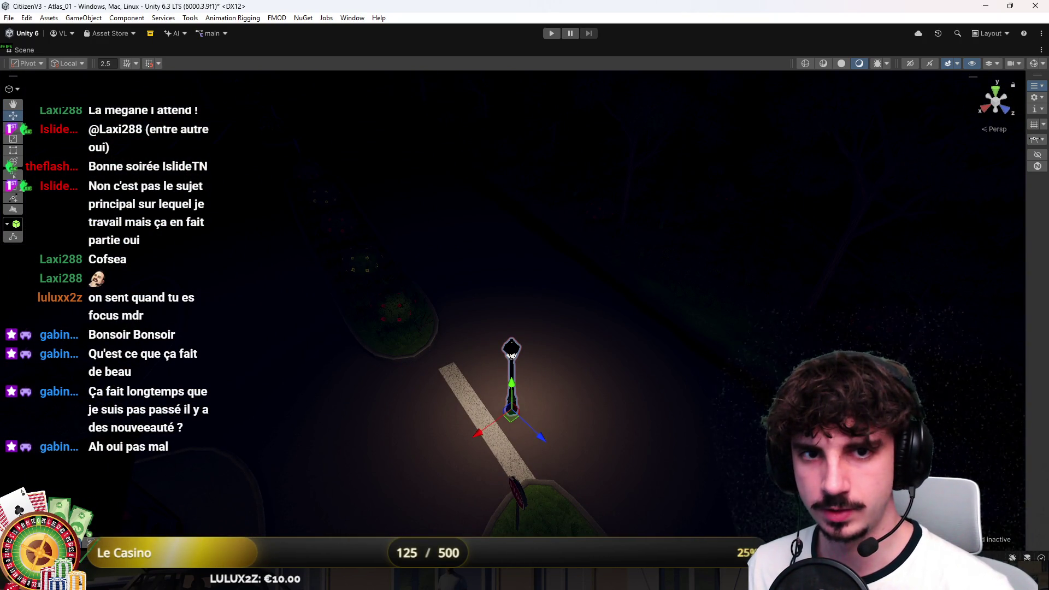
# Move the lamp post from the road onto the grass median
pyautogui.click(512, 356)
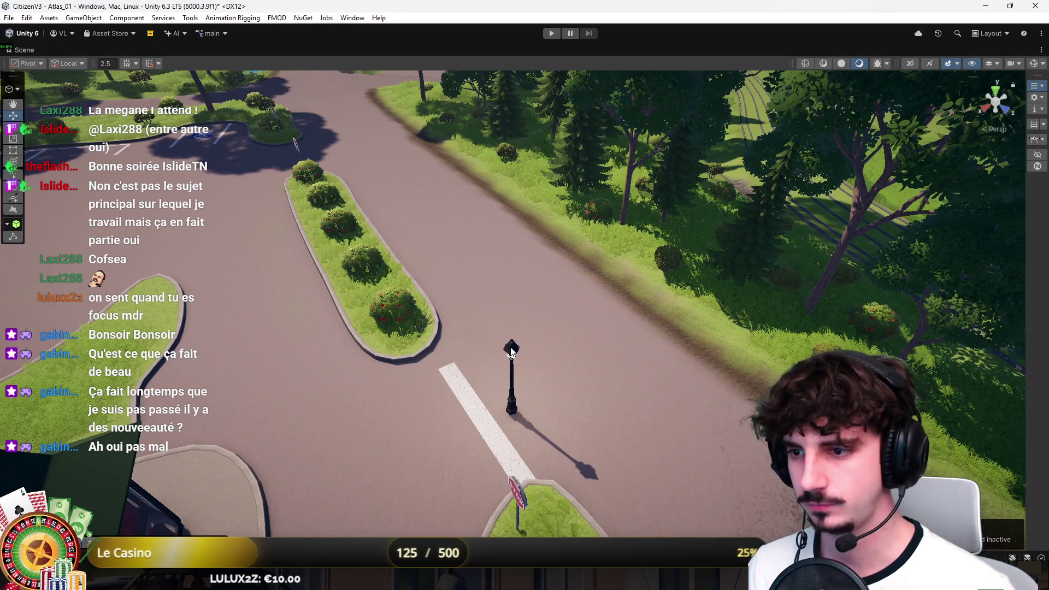
pyautogui.click(511, 416)
pyautogui.moveTo(536, 434); pyautogui.dragTo(454, 349)
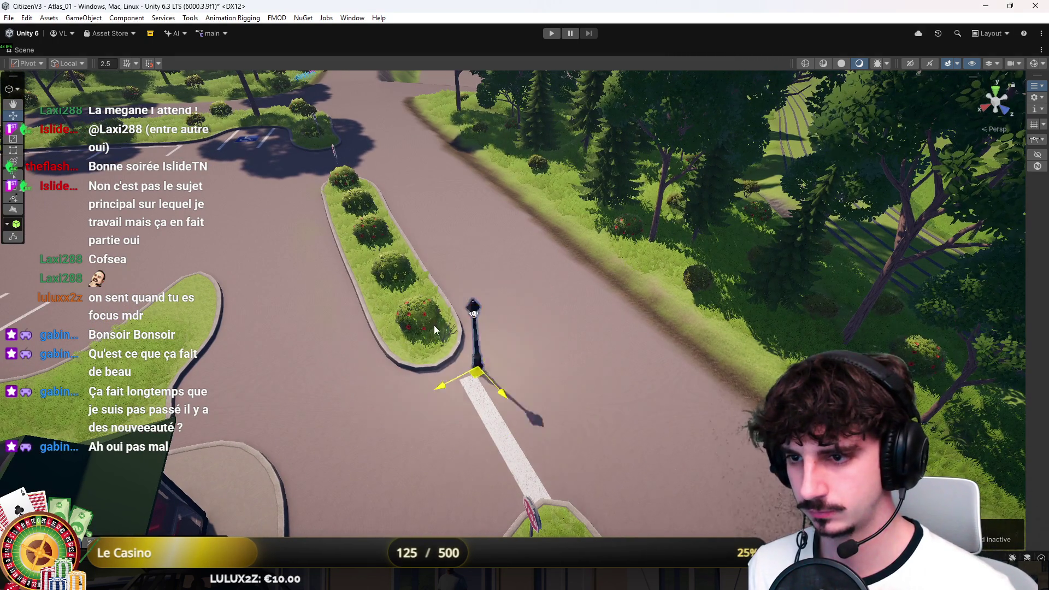
pyautogui.press('f')
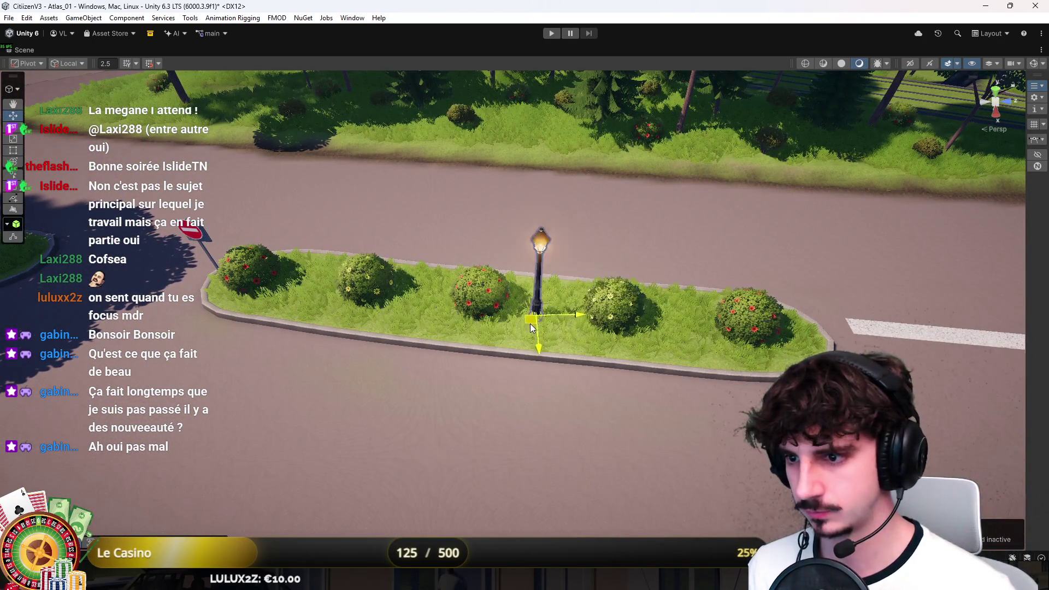
# Duplicate the lamp to the median's left end and shift the middle lamp further right
pyautogui.hotkey('ctrl', 'd')
pyautogui.moveTo(535, 319); pyautogui.dragTo(304, 294)
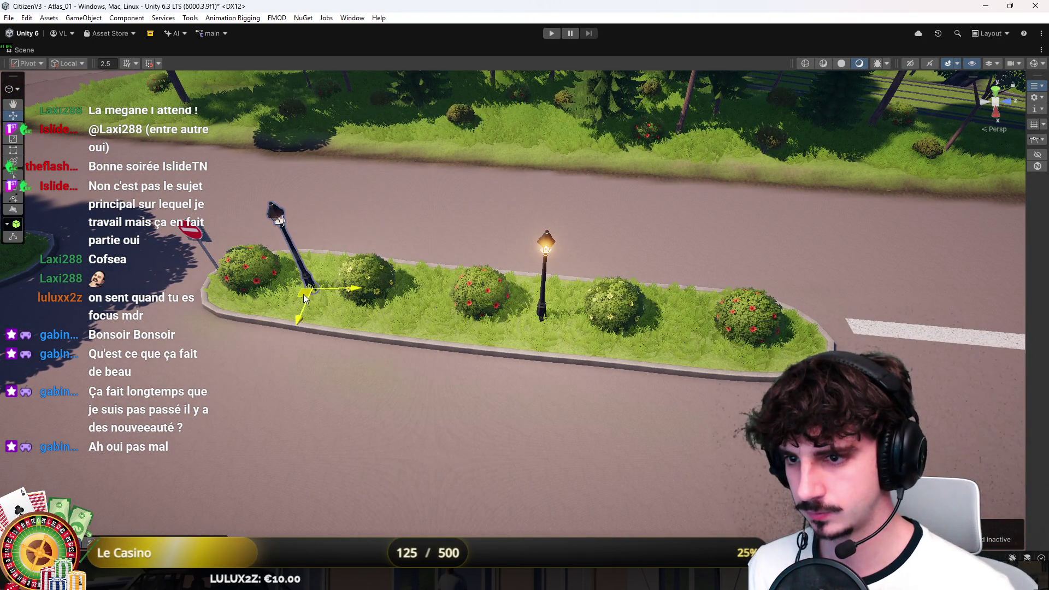
pyautogui.click(544, 314)
pyautogui.moveTo(537, 323); pyautogui.dragTo(684, 329)
# Duplicate the lamp by the tree and move the copy to the grass strip's right end
pyautogui.moveTo(595, 310)
pyautogui.mouseDown()
pyautogui.moveTo(834, 319)
pyautogui.moveTo(765, 328)
pyautogui.moveTo(693, 367)
pyautogui.moveTo(601, 345)
pyautogui.moveTo(668, 408)
pyautogui.mouseUp()
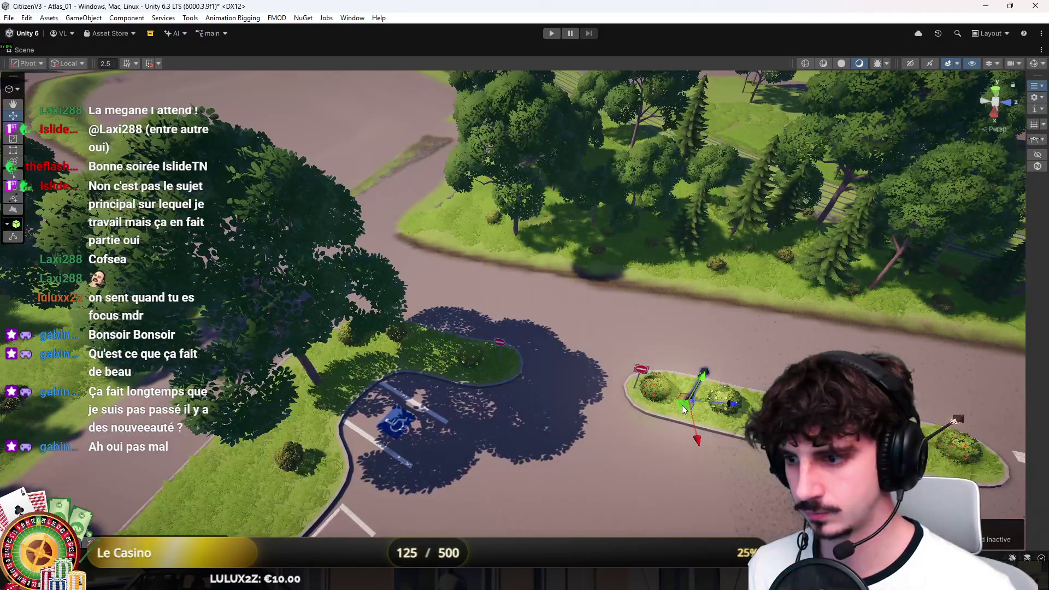
pyautogui.click(245, 425)
pyautogui.moveTo(246, 425)
pyautogui.mouseDown()
pyautogui.moveTo(660, 381)
pyautogui.moveTo(504, 283)
pyautogui.moveTo(635, 267)
pyautogui.moveTo(594, 273)
pyautogui.moveTo(215, 233)
pyautogui.moveTo(615, 260)
pyautogui.moveTo(596, 236)
pyautogui.moveTo(370, 260)
pyautogui.moveTo(725, 225)
pyautogui.moveTo(695, 237)
pyautogui.moveTo(488, 244)
pyautogui.mouseUp()
pyautogui.hotkey('ctrl', 'd')
pyautogui.moveTo(369, 261)
pyautogui.mouseDown()
pyautogui.moveTo(658, 271)
pyautogui.moveTo(409, 237)
pyautogui.moveTo(721, 217)
pyautogui.moveTo(726, 224)
pyautogui.moveTo(601, 263)
pyautogui.moveTo(392, 309)
pyautogui.moveTo(571, 288)
pyautogui.moveTo(536, 310)
pyautogui.moveTo(366, 280)
pyautogui.moveTo(627, 298)
pyautogui.moveTo(405, 280)
pyautogui.moveTo(681, 268)
pyautogui.mouseUp()
# Duplicate another lamp, slide it along the grass and reposition one at the top of the road
pyautogui.hotkey('ctrl', 'd')
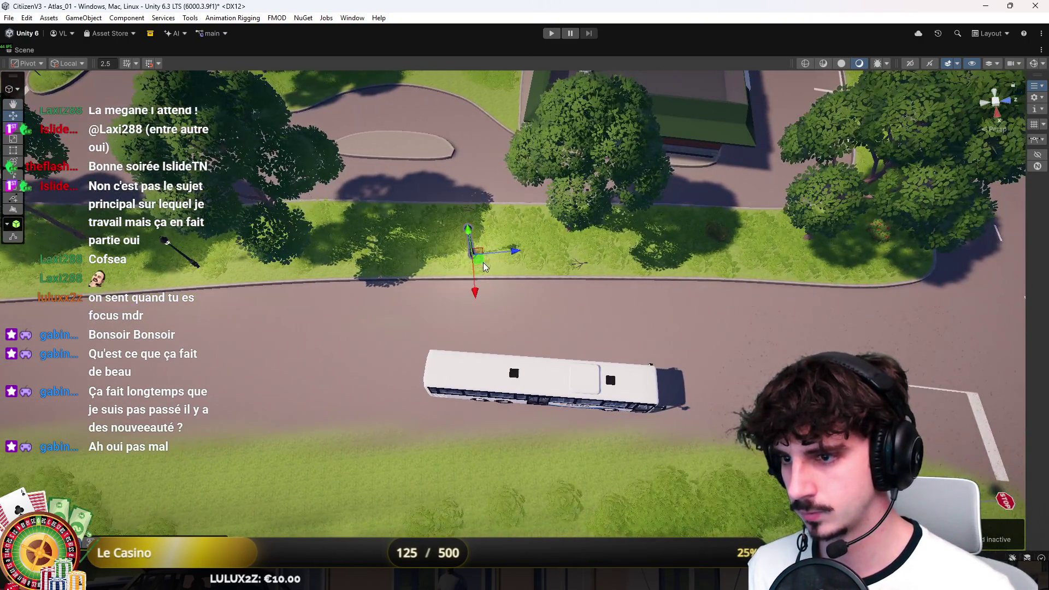
pyautogui.moveTo(485, 252)
pyautogui.mouseDown()
pyautogui.moveTo(709, 270)
pyautogui.moveTo(690, 242)
pyautogui.moveTo(582, 185)
pyautogui.moveTo(502, 256)
pyautogui.moveTo(436, 348)
pyautogui.mouseUp()
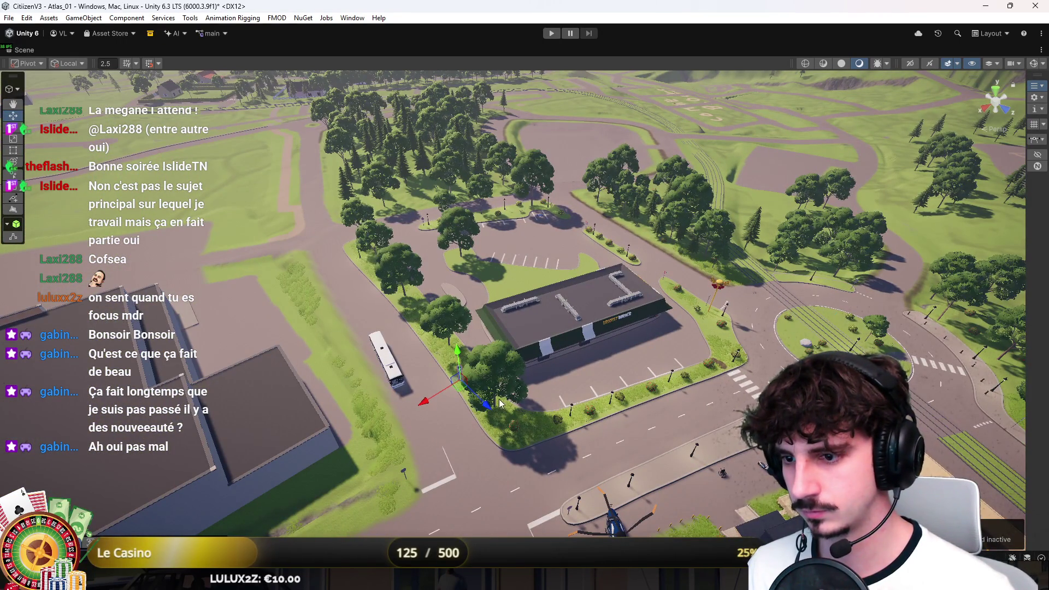
pyautogui.press('f')
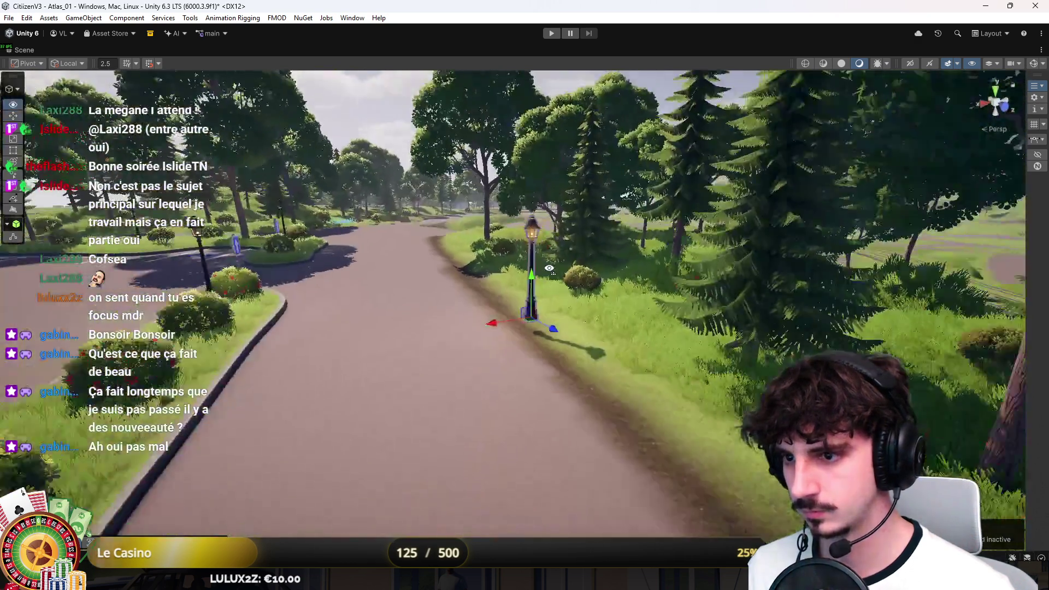
pyautogui.moveTo(549, 268); pyautogui.dragTo(507, 259)
pyautogui.click(507, 164)
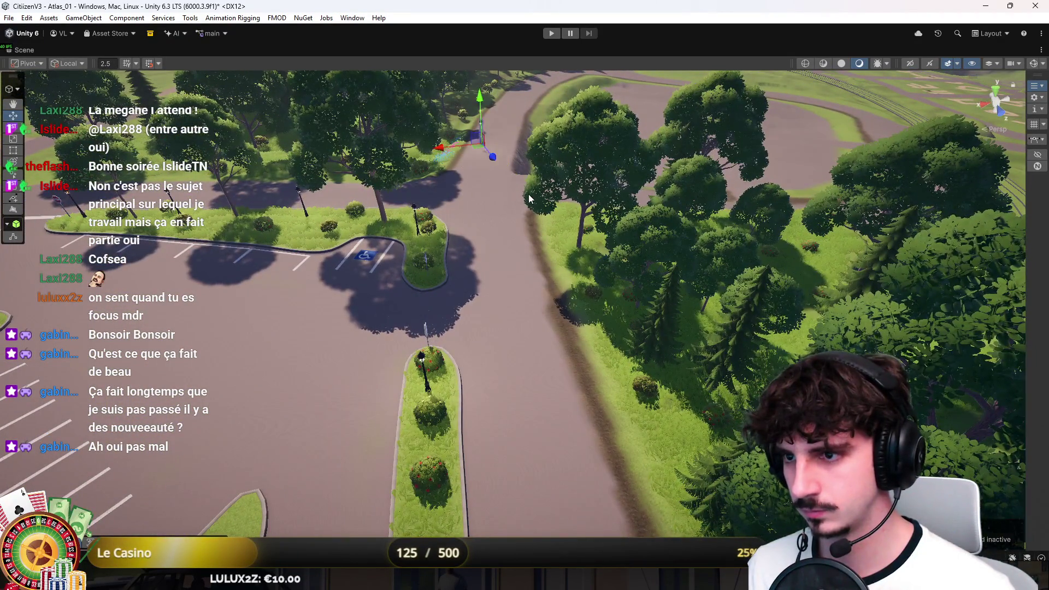
pyautogui.press('f')
pyautogui.scroll(-5, 500, 307)
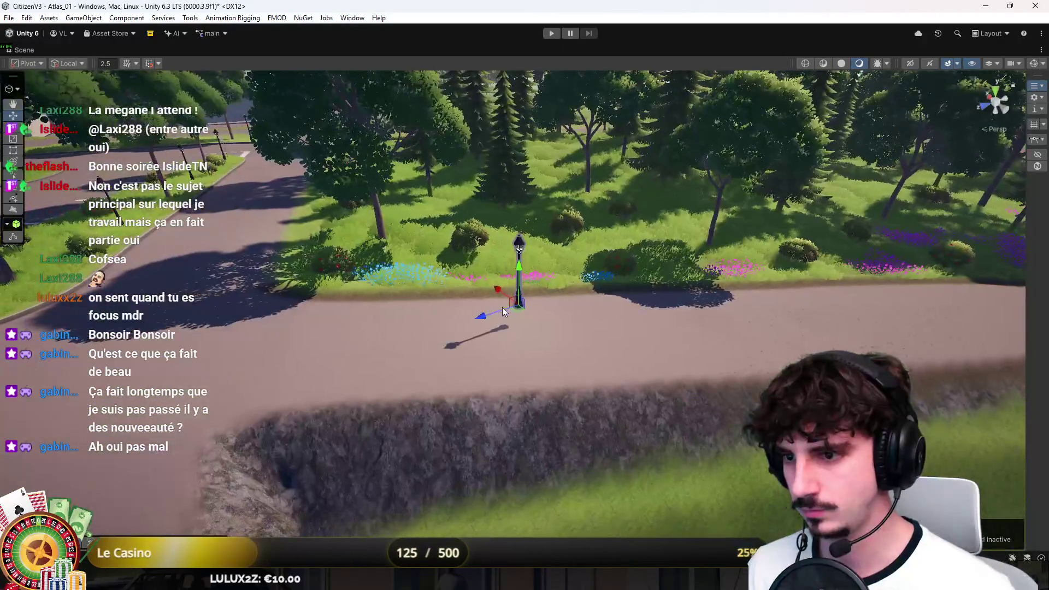
pyautogui.moveTo(516, 313)
pyautogui.mouseDown()
pyautogui.moveTo(120, 327)
pyautogui.moveTo(352, 315)
pyautogui.moveTo(19, 179)
pyautogui.mouseUp()
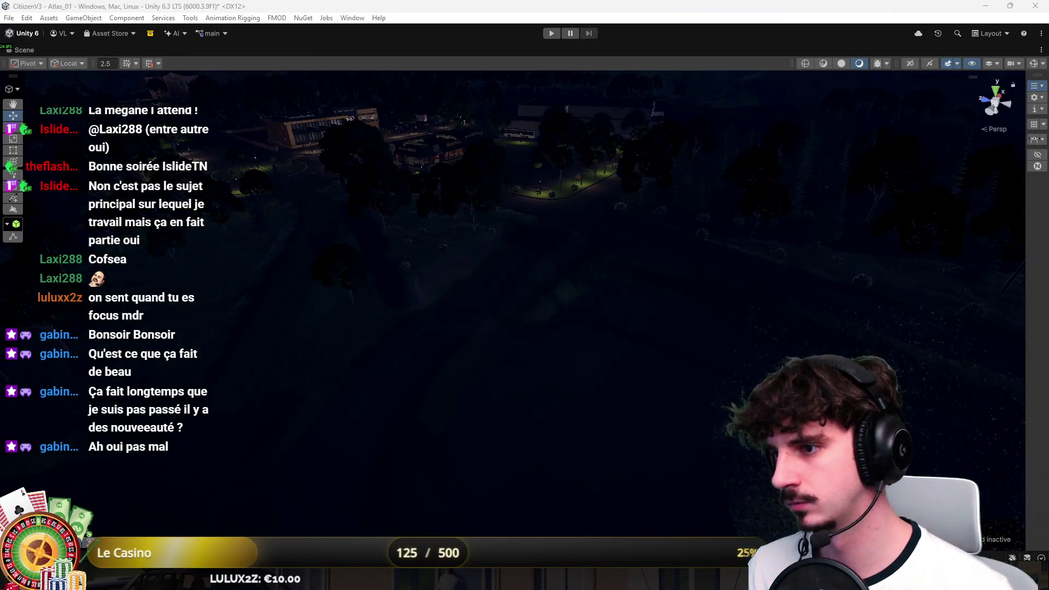
# Orbit over the night-lit town, then open the Street_Light_01 prefab in context
pyautogui.moveTo(789, 279)
pyautogui.mouseDown()
pyautogui.moveTo(747, 210)
pyautogui.moveTo(539, 276)
pyautogui.moveTo(557, 221)
pyautogui.moveTo(580, 301)
pyautogui.moveTo(573, 273)
pyautogui.moveTo(597, 306)
pyautogui.moveTo(591, 342)
pyautogui.moveTo(546, 329)
pyautogui.moveTo(552, 223)
pyautogui.moveTo(258, 210)
pyautogui.mouseUp()
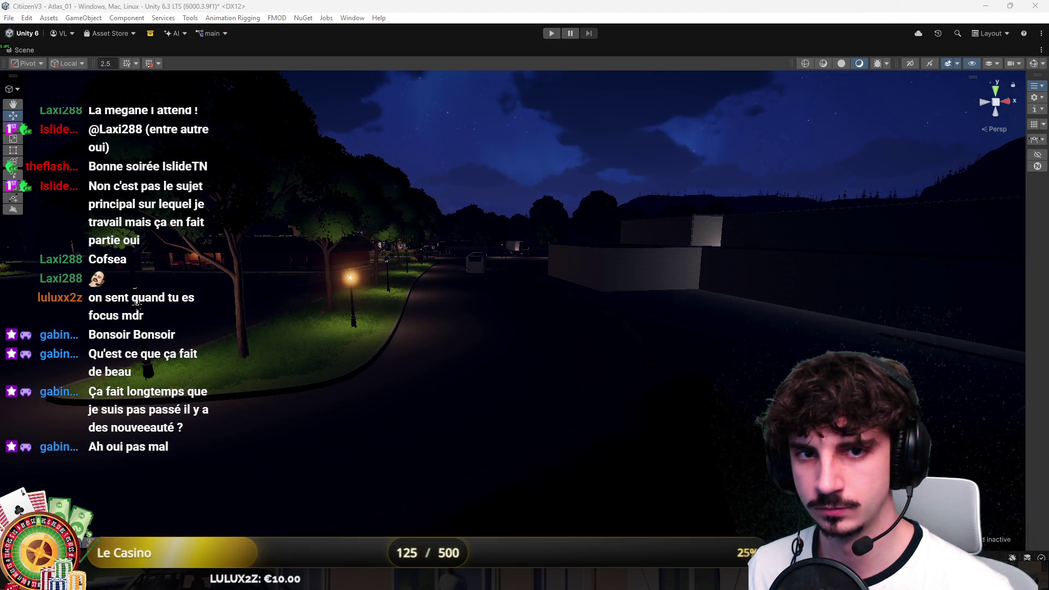
pyautogui.moveTo(136, 304); pyautogui.dragTo(350, 306)
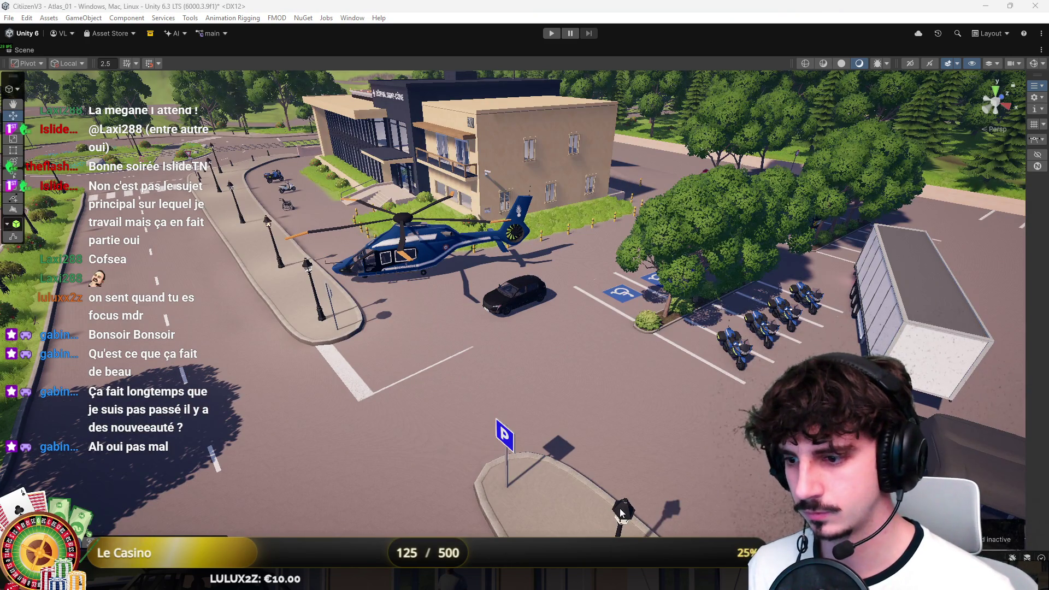
pyautogui.doubleClick(622, 511)
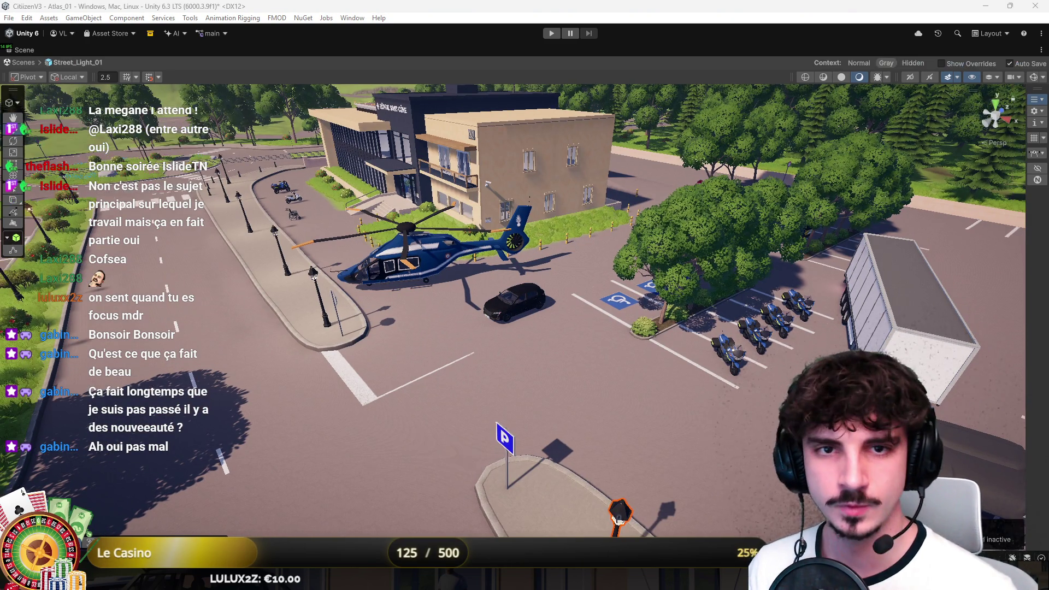
# Exit Street_Light_01 Prefab Mode through the Scenes breadcrumb
pyautogui.click(23, 63)
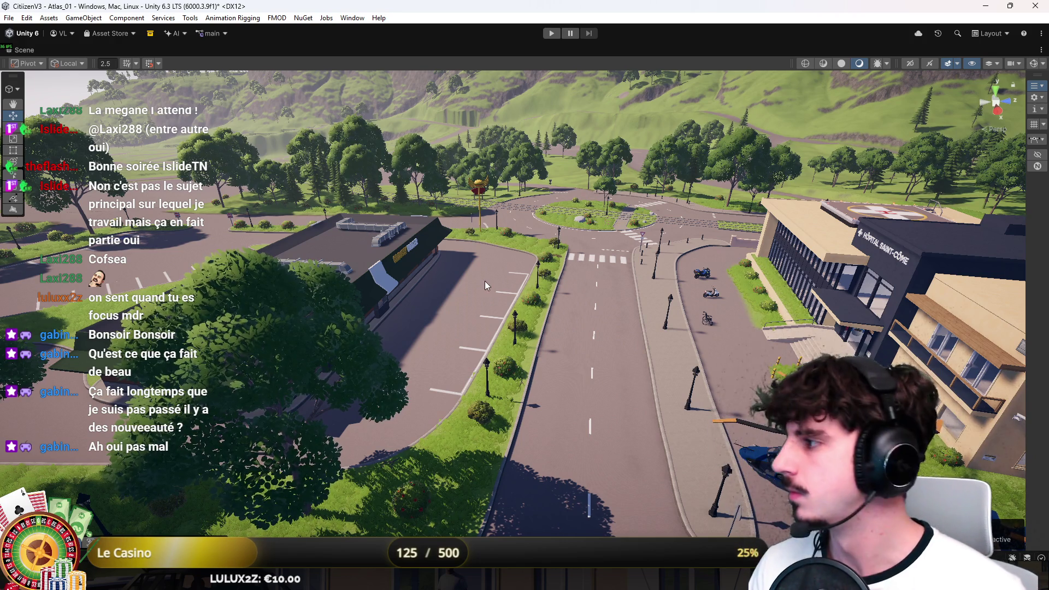
# Fly past the roundabout, hospital, tram line and town hall to the oval dirt track
pyautogui.scroll(10, 486, 286)
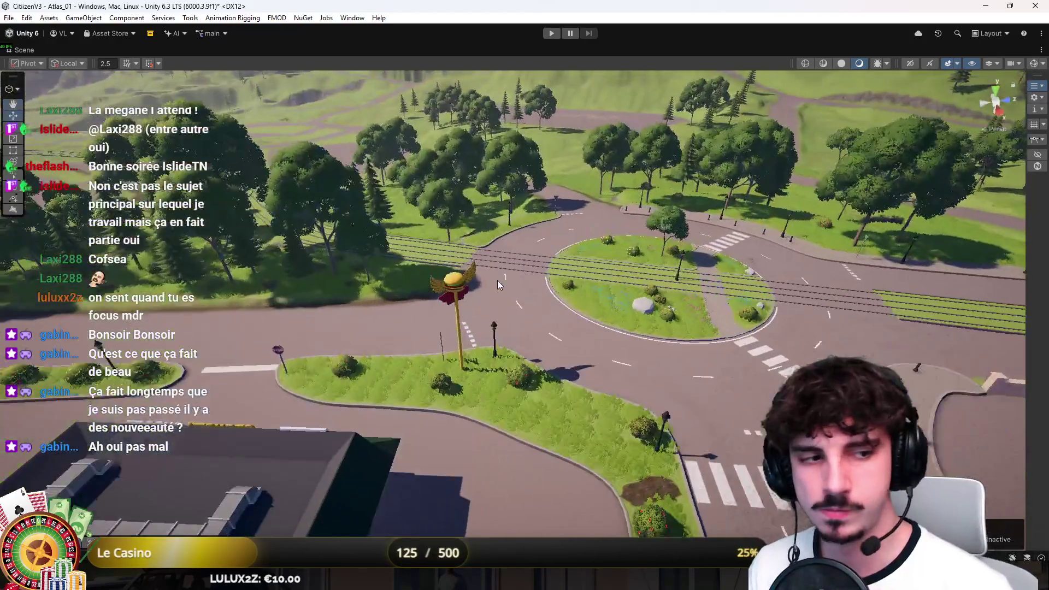
pyautogui.moveTo(498, 281)
pyautogui.mouseDown()
pyautogui.moveTo(587, 249)
pyautogui.moveTo(576, 330)
pyautogui.moveTo(543, 280)
pyautogui.moveTo(474, 404)
pyautogui.moveTo(1041, 280)
pyautogui.moveTo(546, 306)
pyautogui.moveTo(562, 300)
pyautogui.moveTo(287, 299)
pyautogui.moveTo(346, 305)
pyautogui.mouseUp()
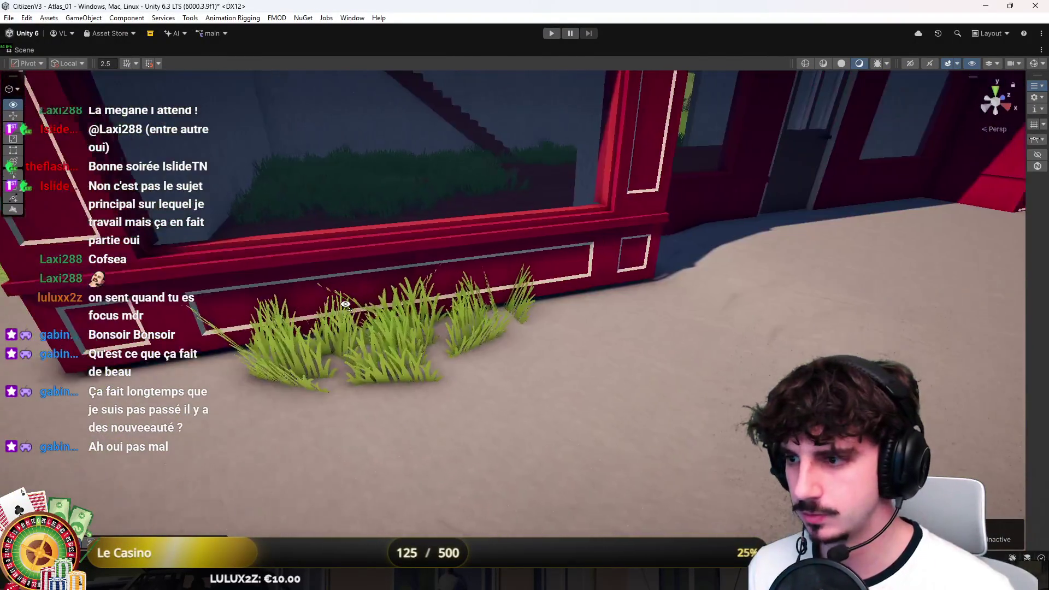
pyautogui.moveTo(533, 260); pyautogui.dragTo(749, 382)
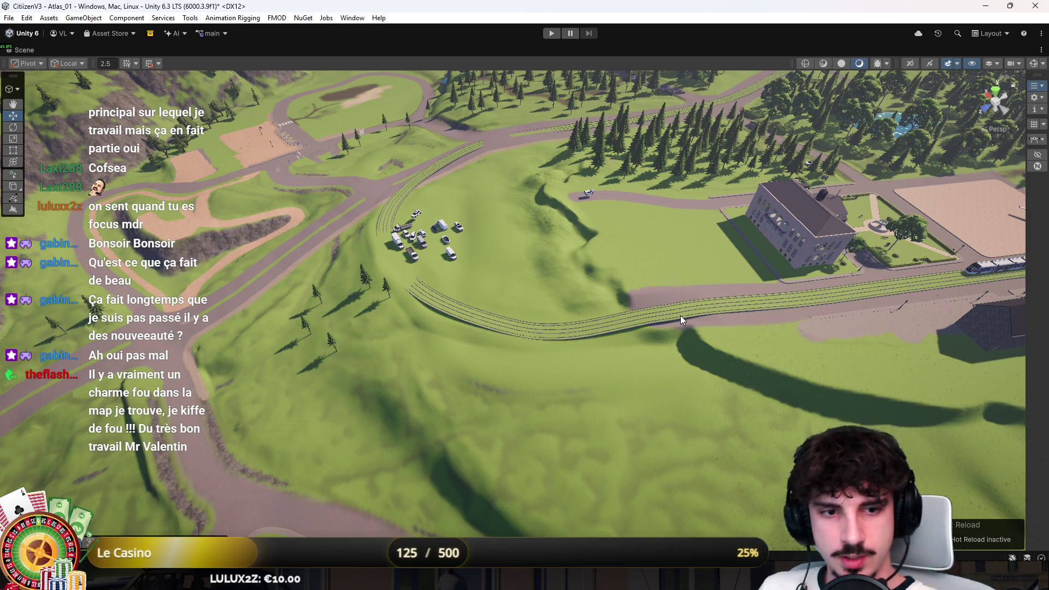
pyautogui.moveTo(680, 316)
pyautogui.mouseDown()
pyautogui.moveTo(861, 307)
pyautogui.moveTo(857, 272)
pyautogui.mouseUp()
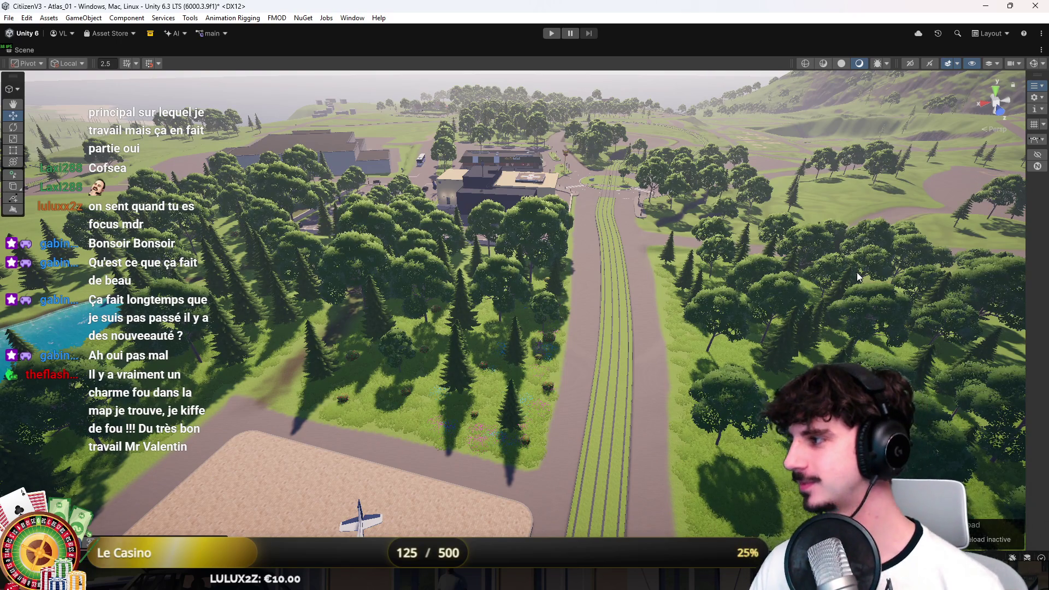
pyautogui.moveTo(795, 270)
pyautogui.mouseDown()
pyautogui.moveTo(589, 261)
pyautogui.moveTo(947, 399)
pyautogui.moveTo(867, 298)
pyautogui.moveTo(514, 237)
pyautogui.mouseUp()
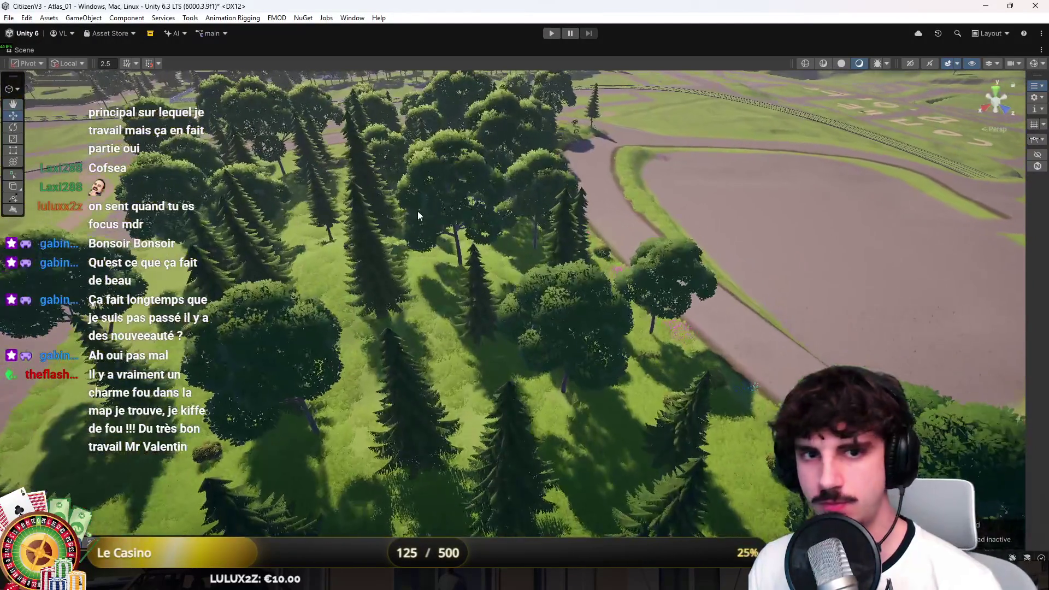
pyautogui.moveTo(305, 228)
pyautogui.mouseDown()
pyautogui.moveTo(448, 197)
pyautogui.moveTo(532, 236)
pyautogui.moveTo(553, 222)
pyautogui.moveTo(675, 271)
pyautogui.moveTo(533, 266)
pyautogui.moveTo(540, 200)
pyautogui.mouseUp()
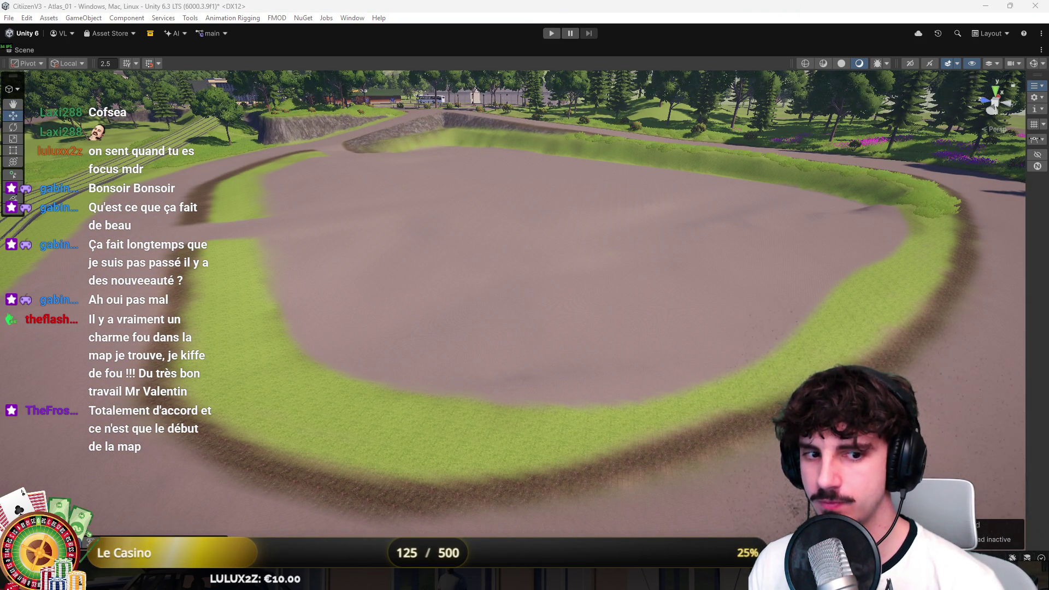
pyautogui.moveTo(129, 282)
pyautogui.mouseDown()
pyautogui.moveTo(328, 227)
pyautogui.moveTo(272, 240)
pyautogui.moveTo(138, 215)
pyautogui.moveTo(78, 233)
pyautogui.moveTo(371, 260)
pyautogui.moveTo(326, 291)
pyautogui.moveTo(415, 244)
pyautogui.moveTo(321, 279)
pyautogui.moveTo(625, 307)
pyautogui.moveTo(572, 297)
pyautogui.mouseUp()
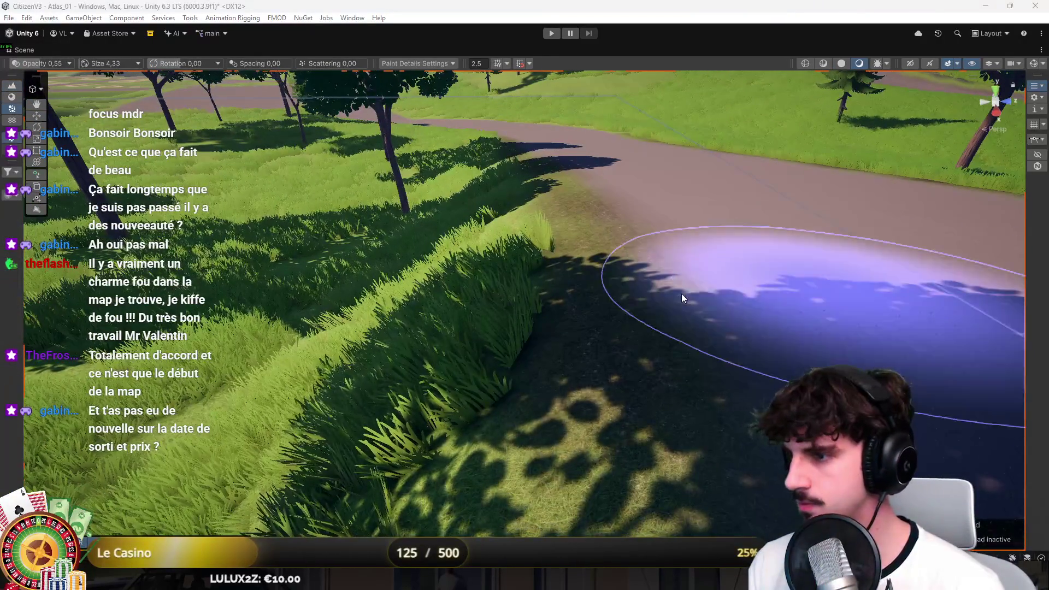
# Frame, then orbit and zoom the Scene view over the grass path, trees and road
pyautogui.press('f')
pyautogui.moveTo(565, 357)
pyautogui.mouseDown()
pyautogui.moveTo(1042, 207)
pyautogui.moveTo(704, 224)
pyautogui.mouseUp()
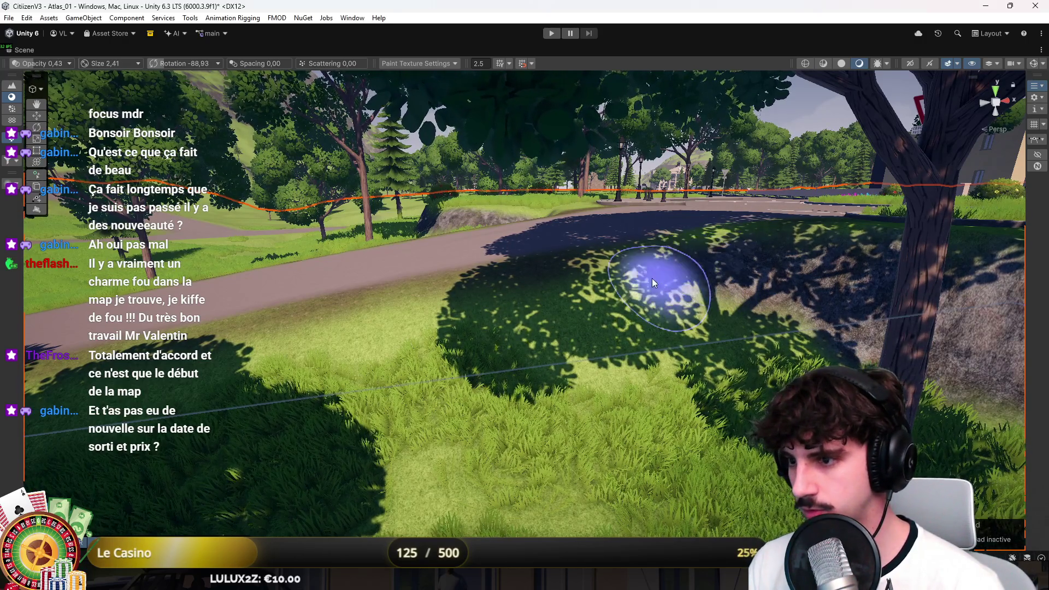
pyautogui.moveTo(694, 252)
pyautogui.mouseDown()
pyautogui.moveTo(746, 282)
pyautogui.moveTo(750, 317)
pyautogui.moveTo(555, 341)
pyautogui.moveTo(952, 309)
pyautogui.mouseUp()
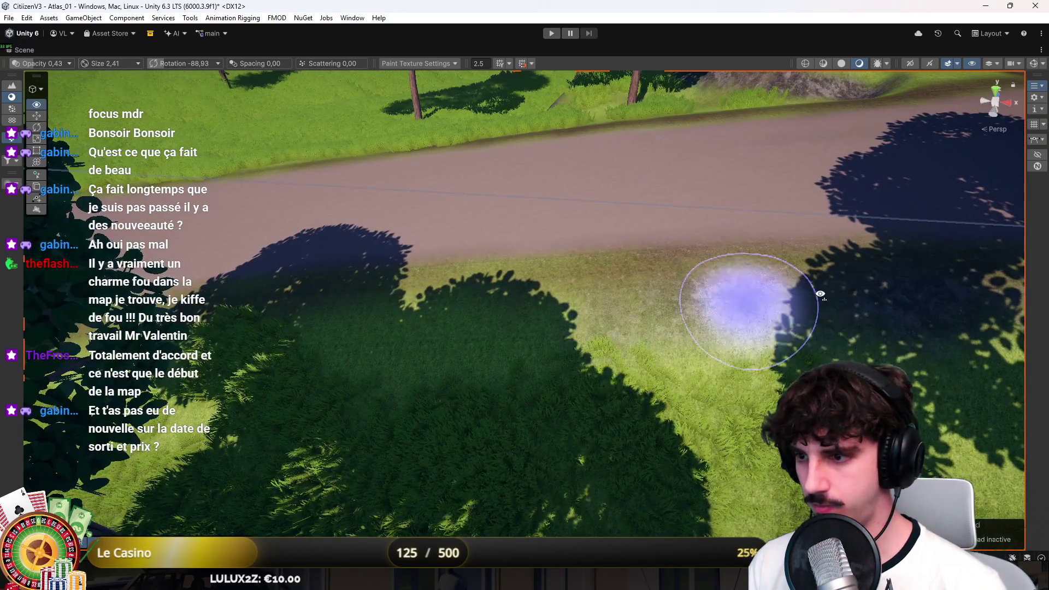
pyautogui.scroll(-2, 740, 305)
pyautogui.moveTo(574, 246)
pyautogui.mouseDown()
pyautogui.moveTo(630, 270)
pyautogui.moveTo(754, 285)
pyautogui.moveTo(543, 300)
pyautogui.mouseUp()
pyautogui.scroll(3, 630, 271)
pyautogui.scroll(3, 608, 375)
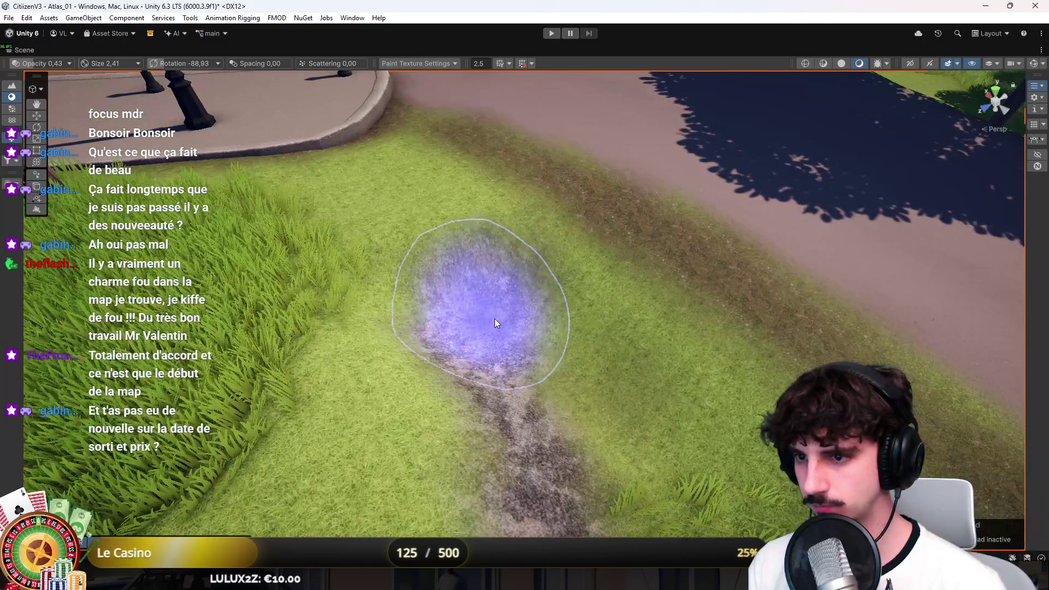
pyautogui.moveTo(494, 322)
pyautogui.mouseDown()
pyautogui.moveTo(633, 241)
pyautogui.moveTo(592, 253)
pyautogui.moveTo(530, 248)
pyautogui.moveTo(551, 286)
pyautogui.moveTo(703, 304)
pyautogui.moveTo(609, 316)
pyautogui.moveTo(421, 305)
pyautogui.moveTo(485, 280)
pyautogui.moveTo(410, 269)
pyautogui.moveTo(428, 253)
pyautogui.moveTo(501, 252)
pyautogui.moveTo(616, 228)
pyautogui.moveTo(604, 243)
pyautogui.moveTo(519, 240)
pyautogui.mouseUp()
pyautogui.scroll(10, 519, 240)
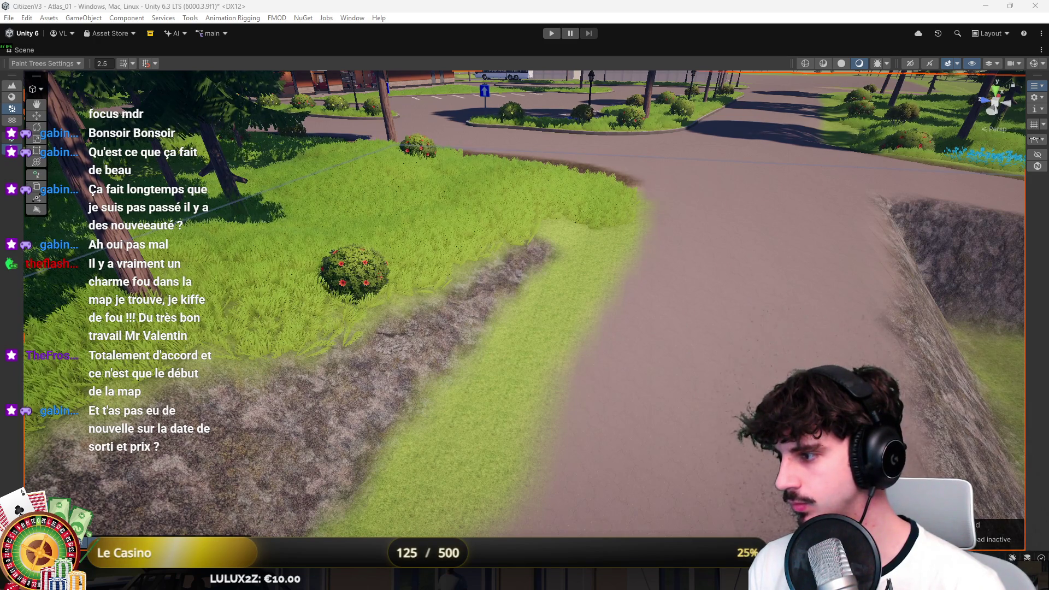
# Pan the Scene view left along the roadside slope and bank toward the road
pyautogui.moveTo(657, 269); pyautogui.dragTo(617, 298)
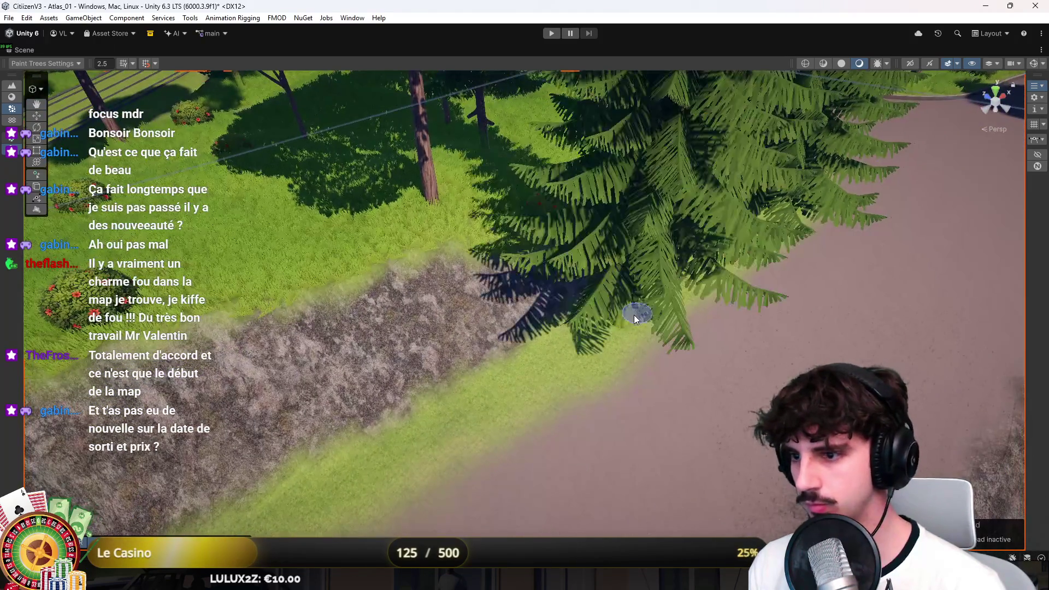
pyautogui.scroll(-10, 639, 317)
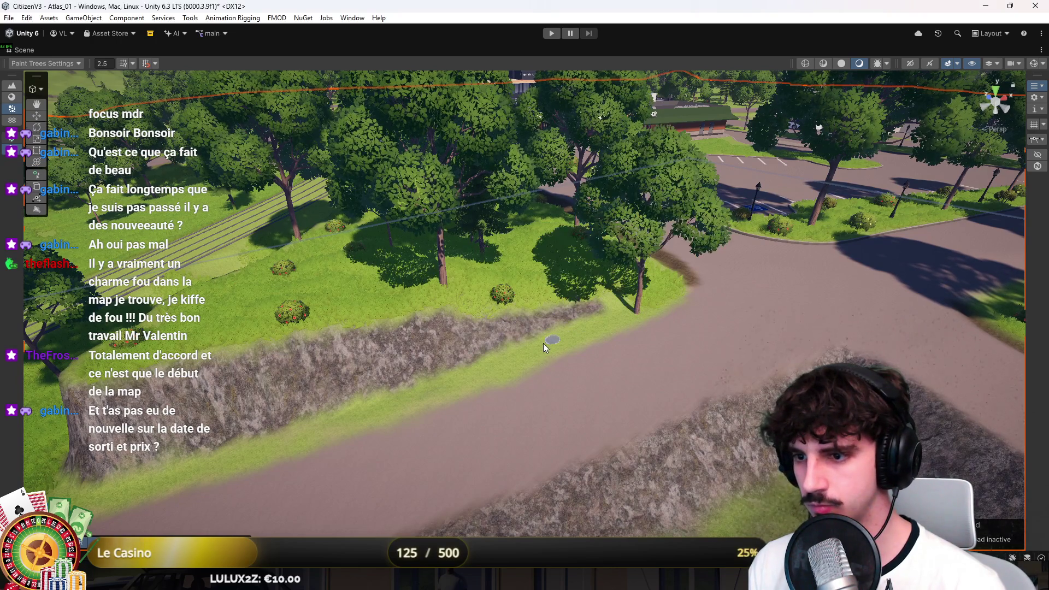
pyautogui.press('Left')
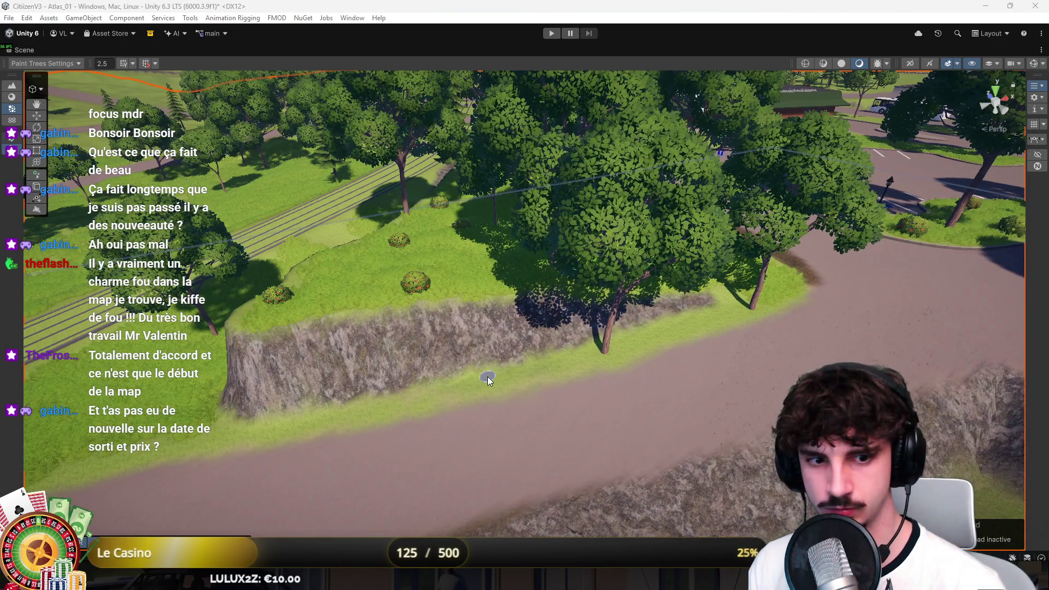
pyautogui.press('Left')
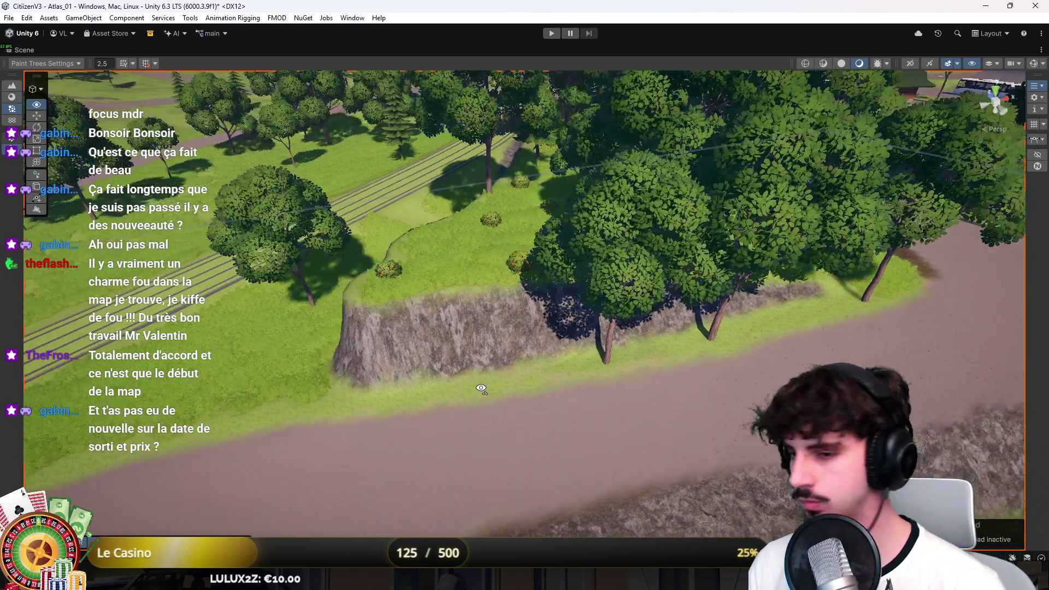
pyautogui.press('Left')
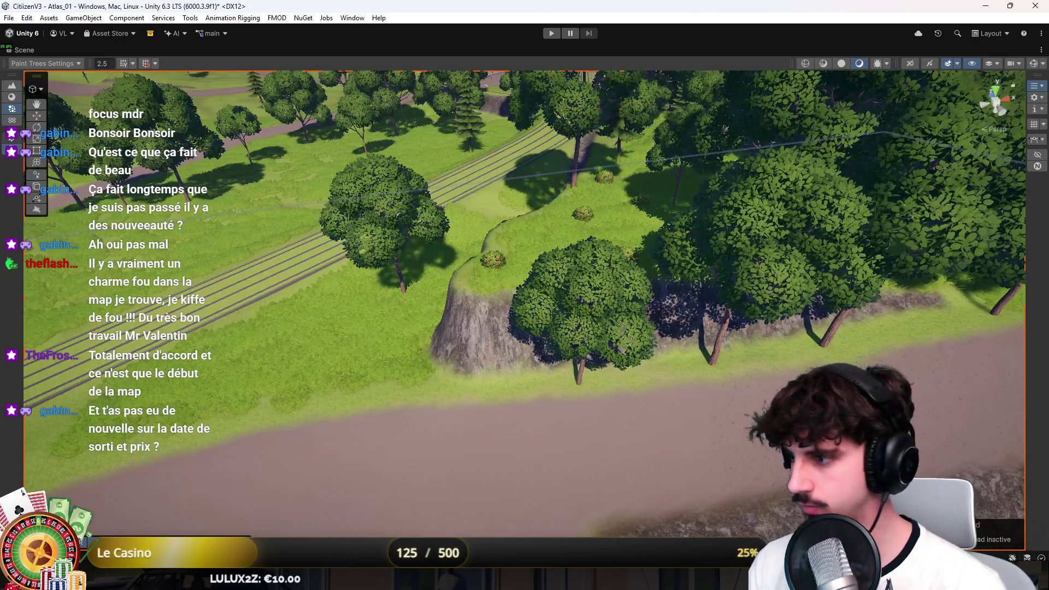
pyautogui.press('Left')
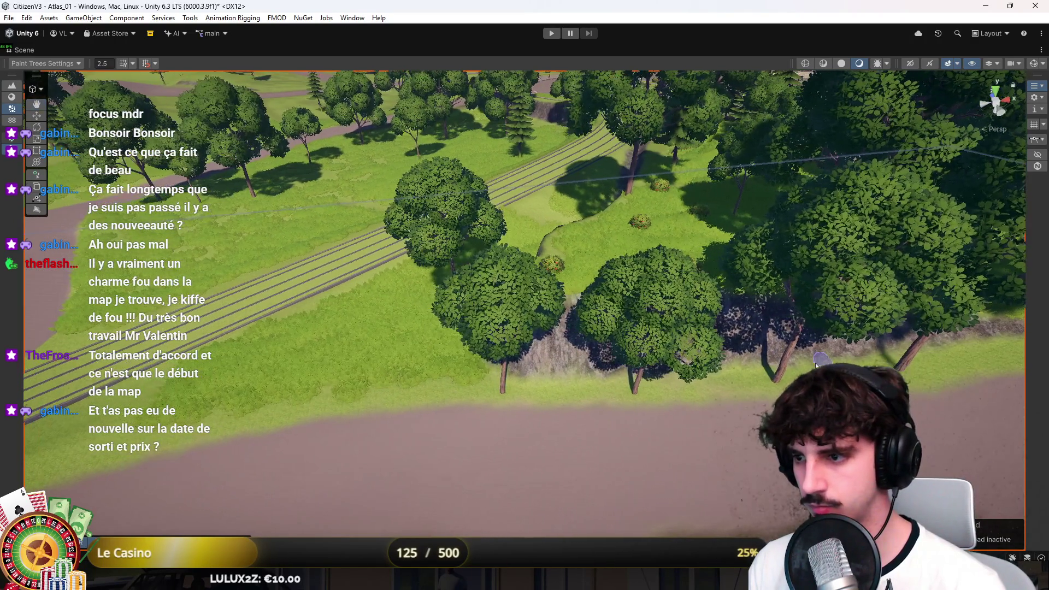
pyautogui.press('Left')
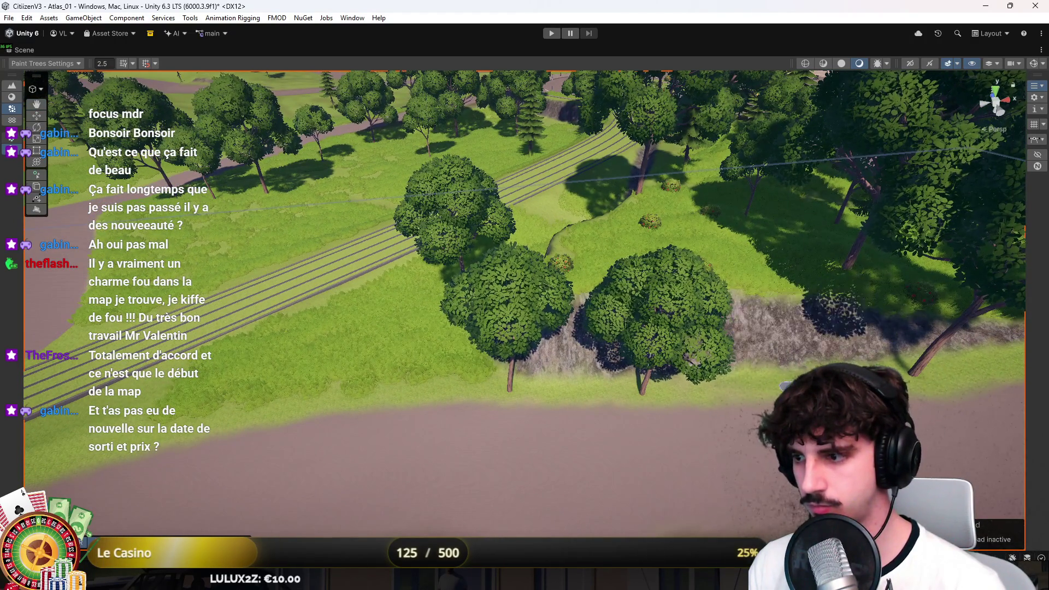
pyautogui.press('Left')
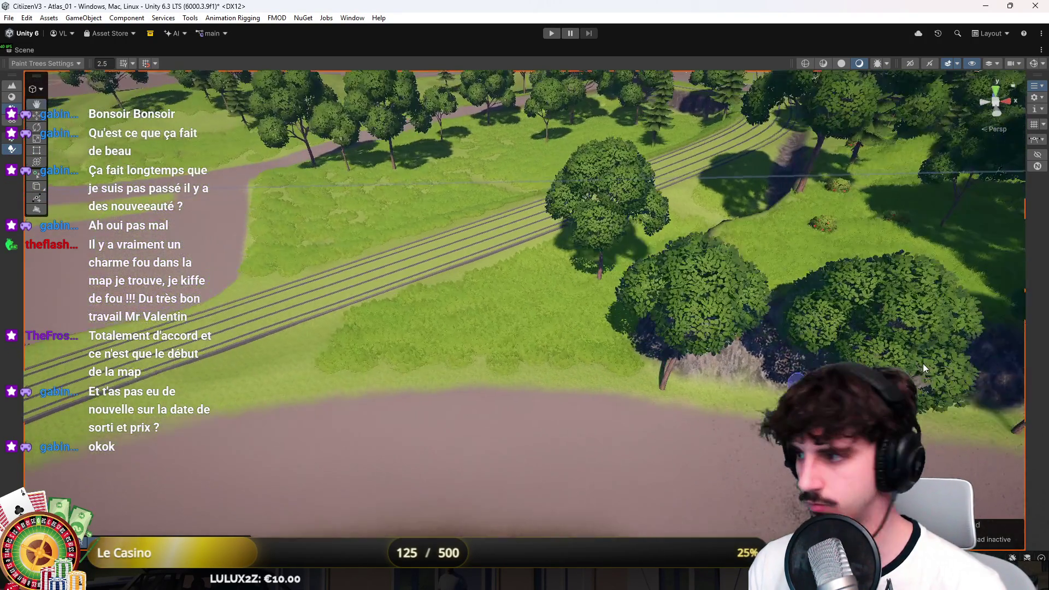
pyautogui.press('Left')
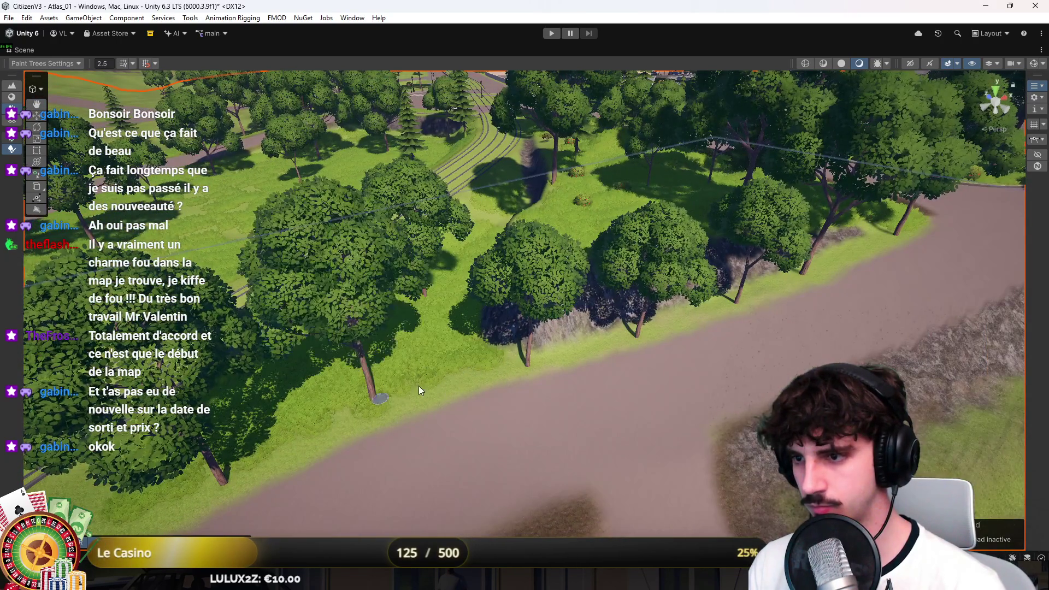
pyautogui.press('Up')
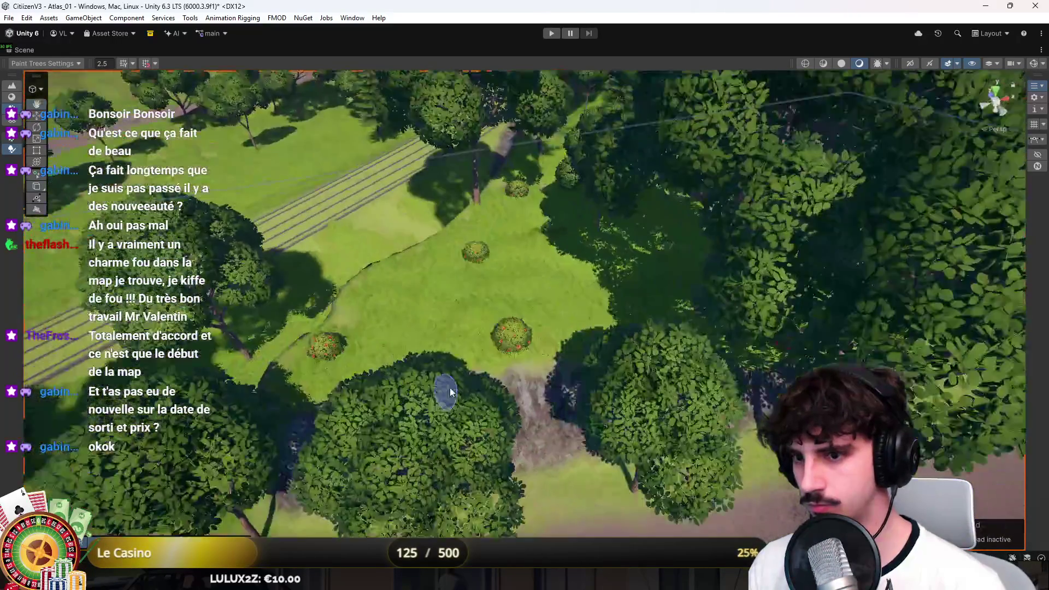
# Fly down low near the trees and plant a bush beside the road
pyautogui.moveTo(450, 392)
pyautogui.mouseDown()
pyautogui.moveTo(431, 351)
pyautogui.moveTo(601, 316)
pyautogui.moveTo(648, 348)
pyautogui.moveTo(627, 327)
pyautogui.moveTo(593, 330)
pyautogui.moveTo(605, 316)
pyautogui.mouseUp()
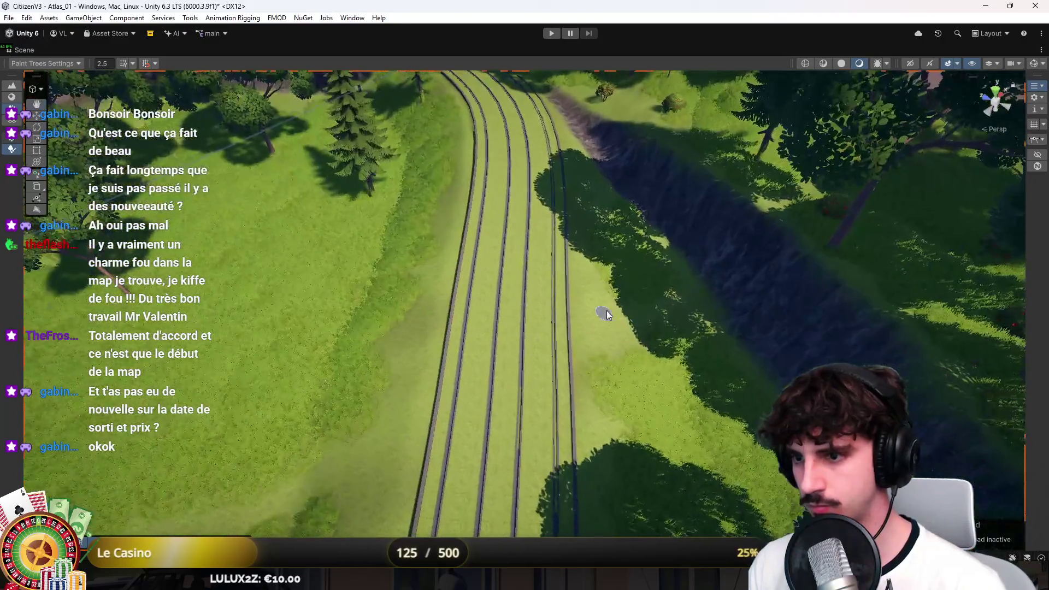
pyautogui.moveTo(649, 390)
pyautogui.mouseDown()
pyautogui.moveTo(622, 398)
pyautogui.moveTo(753, 348)
pyautogui.moveTo(645, 330)
pyautogui.moveTo(618, 383)
pyautogui.moveTo(497, 319)
pyautogui.mouseUp()
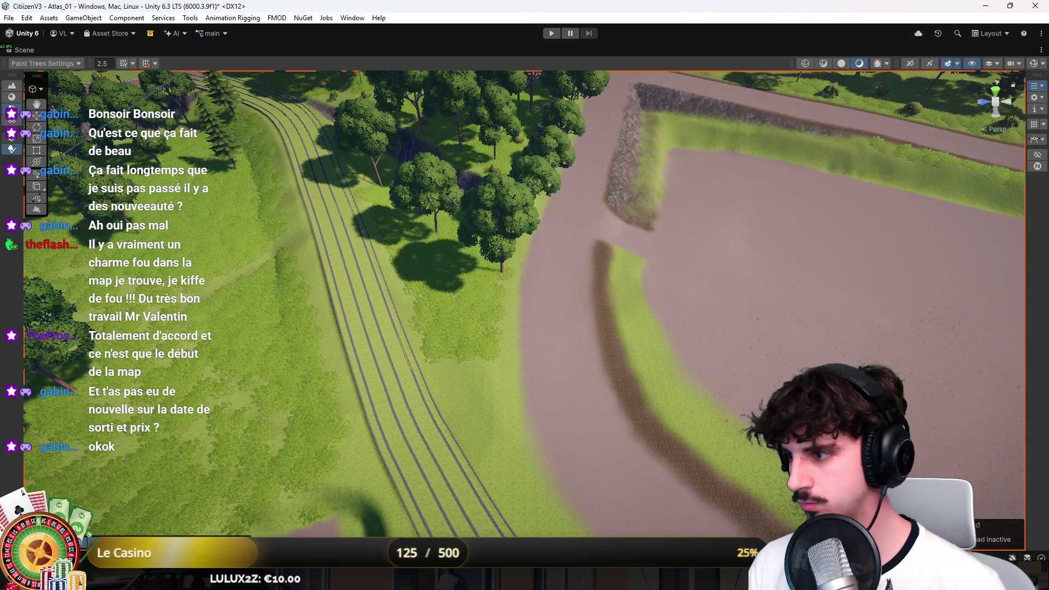
pyautogui.moveTo(766, 275)
pyautogui.mouseDown()
pyautogui.moveTo(583, 224)
pyautogui.moveTo(539, 326)
pyautogui.mouseUp()
pyautogui.scroll(-5, 539, 326)
pyautogui.scroll(3, 552, 284)
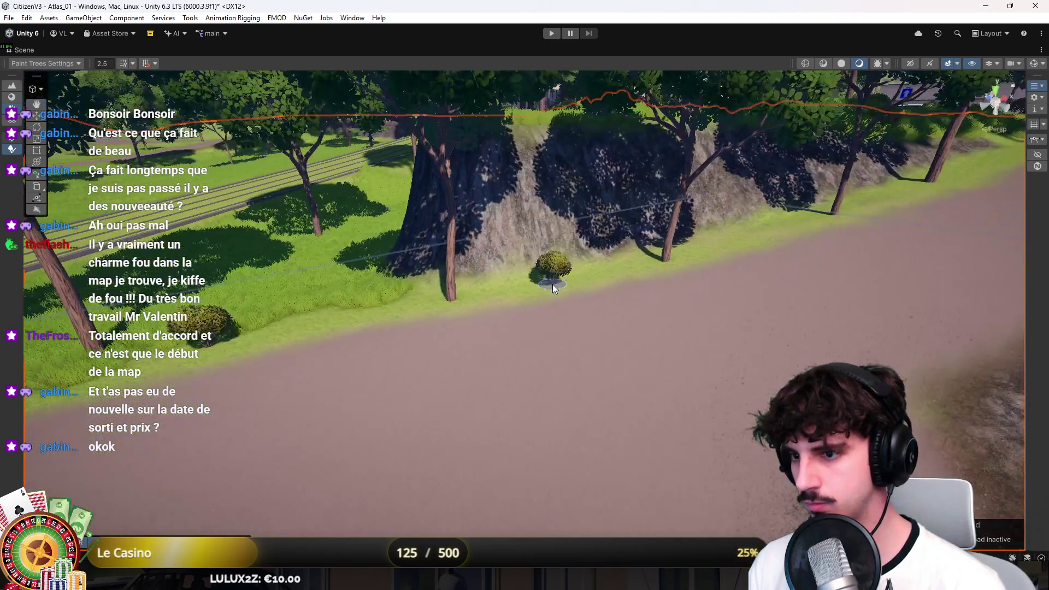
pyautogui.scroll(-3, 601, 293)
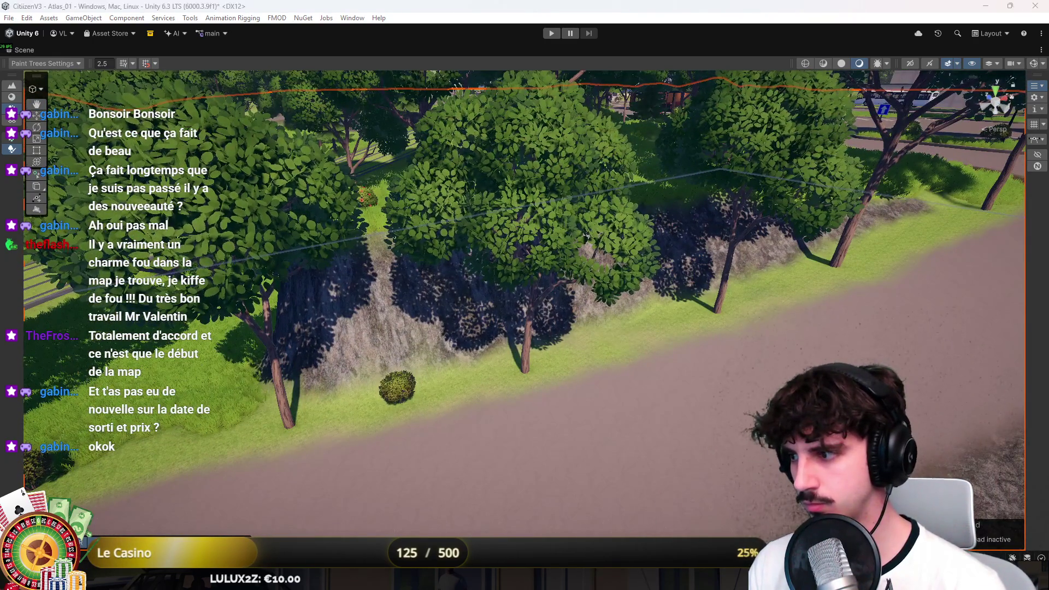
pyautogui.click(402, 399)
pyautogui.moveTo(402, 399); pyautogui.dragTo(266, 407)
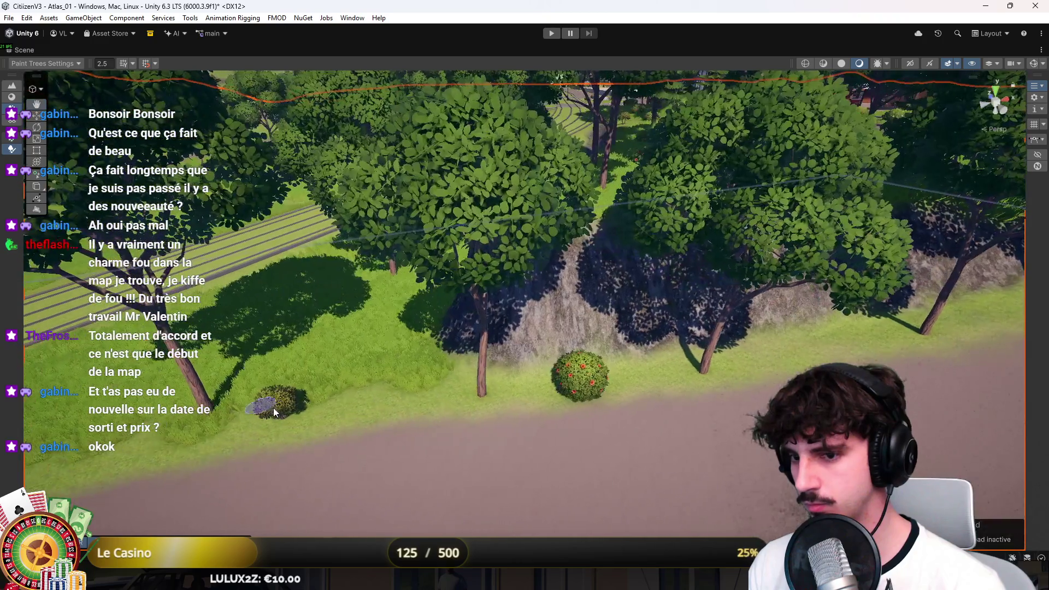
# Orbit to the rocky bank, remove the large tree there, then restore it
pyautogui.moveTo(347, 409)
pyautogui.mouseDown()
pyautogui.moveTo(481, 382)
pyautogui.moveTo(679, 284)
pyautogui.moveTo(860, 251)
pyautogui.moveTo(765, 284)
pyautogui.moveTo(606, 309)
pyautogui.moveTo(638, 224)
pyautogui.moveTo(580, 271)
pyautogui.mouseUp()
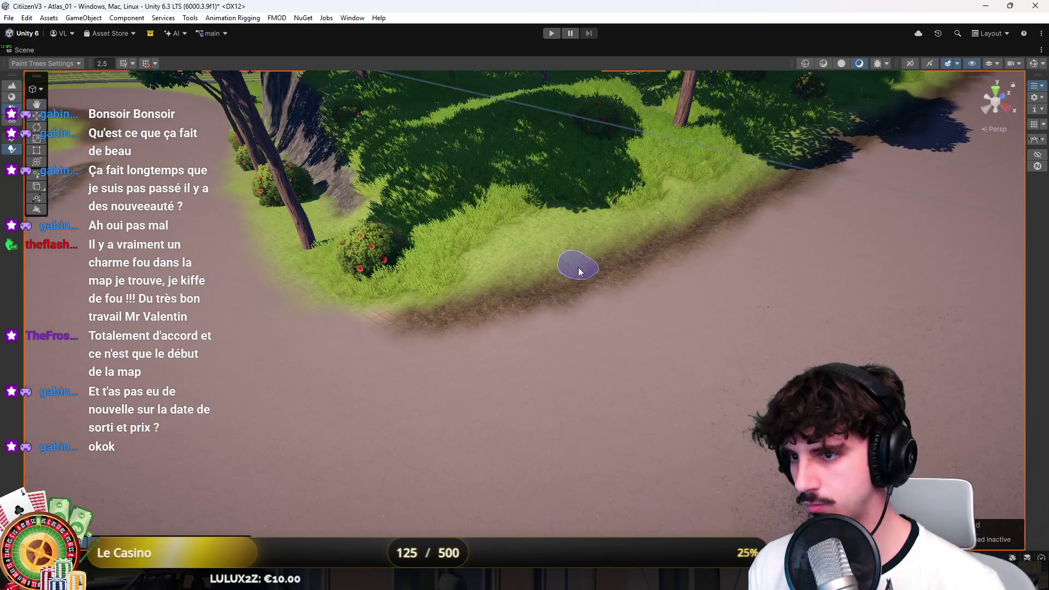
pyautogui.moveTo(588, 230)
pyautogui.mouseDown()
pyautogui.moveTo(497, 263)
pyautogui.moveTo(640, 225)
pyautogui.moveTo(606, 244)
pyautogui.moveTo(761, 251)
pyautogui.mouseUp()
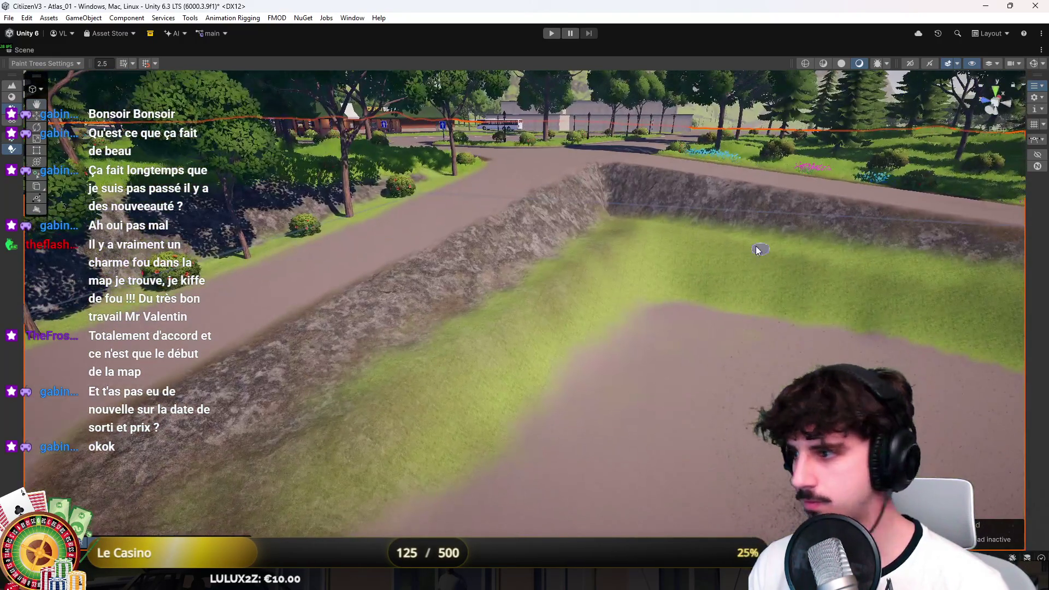
pyautogui.moveTo(606, 256)
pyautogui.mouseDown()
pyautogui.moveTo(620, 229)
pyautogui.moveTo(601, 243)
pyautogui.moveTo(690, 229)
pyautogui.moveTo(664, 298)
pyautogui.mouseUp()
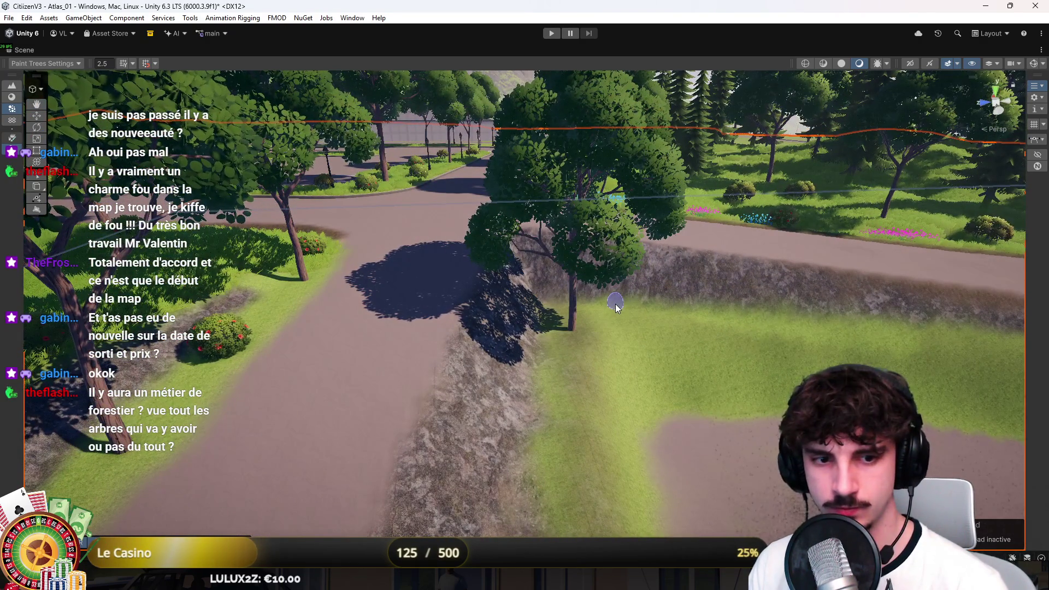
pyautogui.keyDown('shift'); pyautogui.click(574, 333); pyautogui.keyUp('shift')
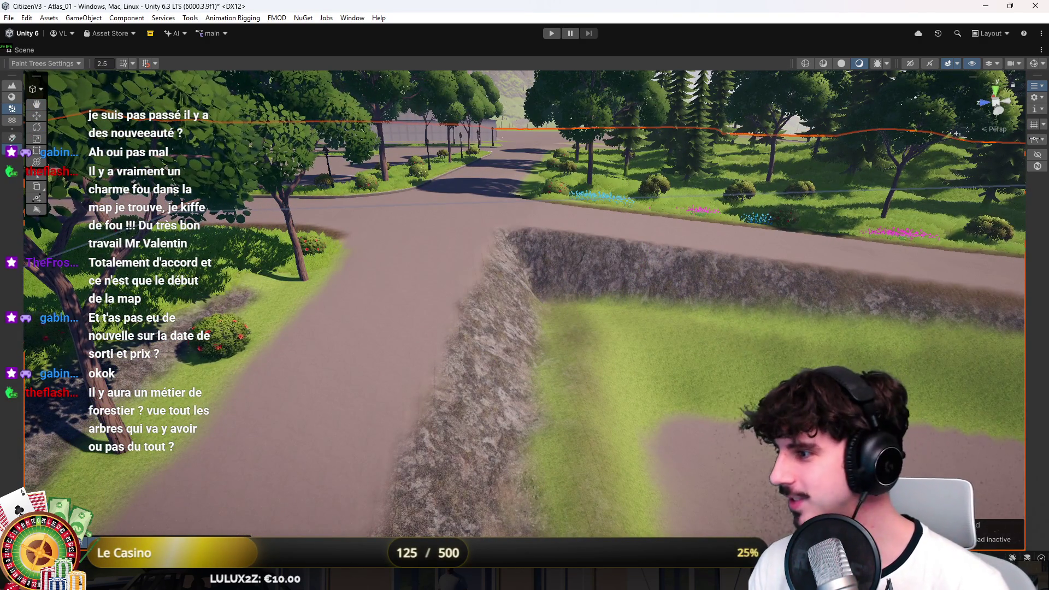
pyautogui.keyDown('shift'); pyautogui.click(582, 333); pyautogui.keyUp('shift')
pyautogui.moveTo(583, 333)
pyautogui.mouseDown()
pyautogui.moveTo(574, 356)
pyautogui.moveTo(509, 346)
pyautogui.moveTo(491, 378)
pyautogui.mouseUp()
# Plant a pine tree at the grass edge and inspect the pines and road
pyautogui.click(615, 319)
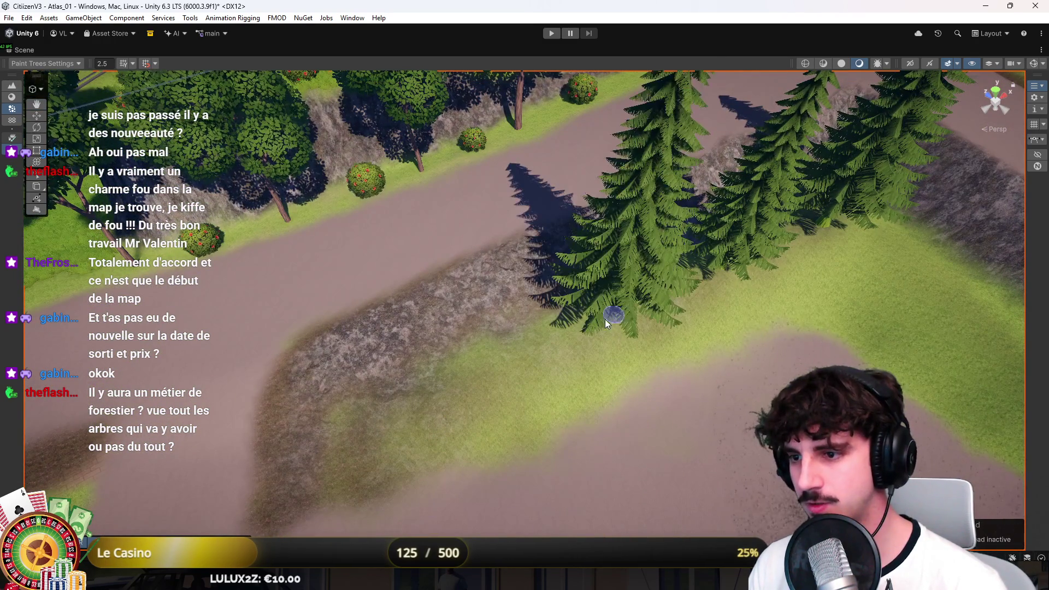
pyautogui.moveTo(500, 376)
pyautogui.mouseDown()
pyautogui.moveTo(674, 312)
pyautogui.moveTo(377, 279)
pyautogui.moveTo(520, 262)
pyautogui.moveTo(459, 298)
pyautogui.moveTo(449, 322)
pyautogui.mouseUp()
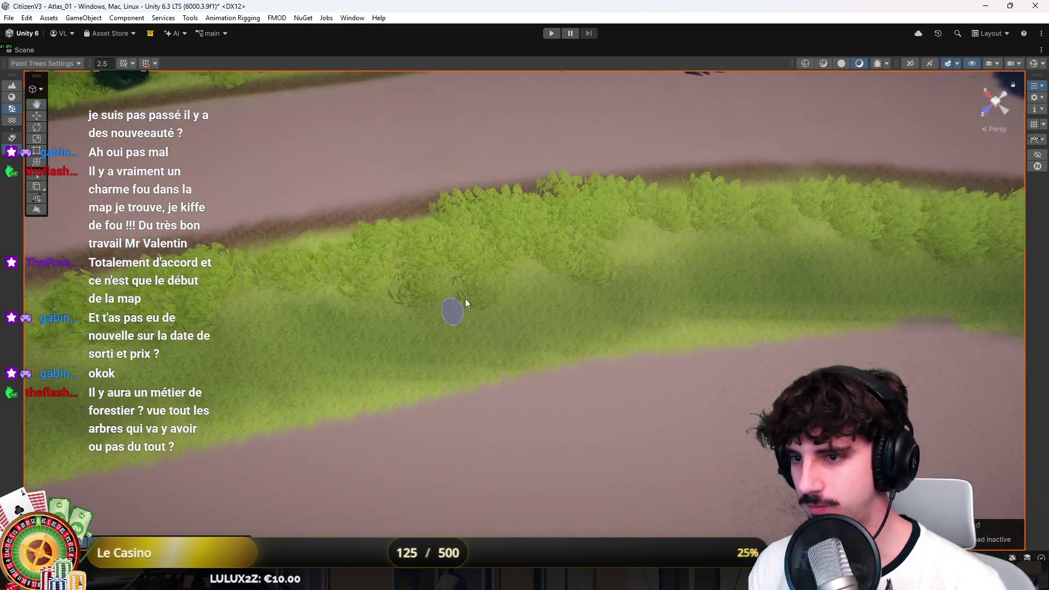
pyautogui.scroll(-5, 468, 254)
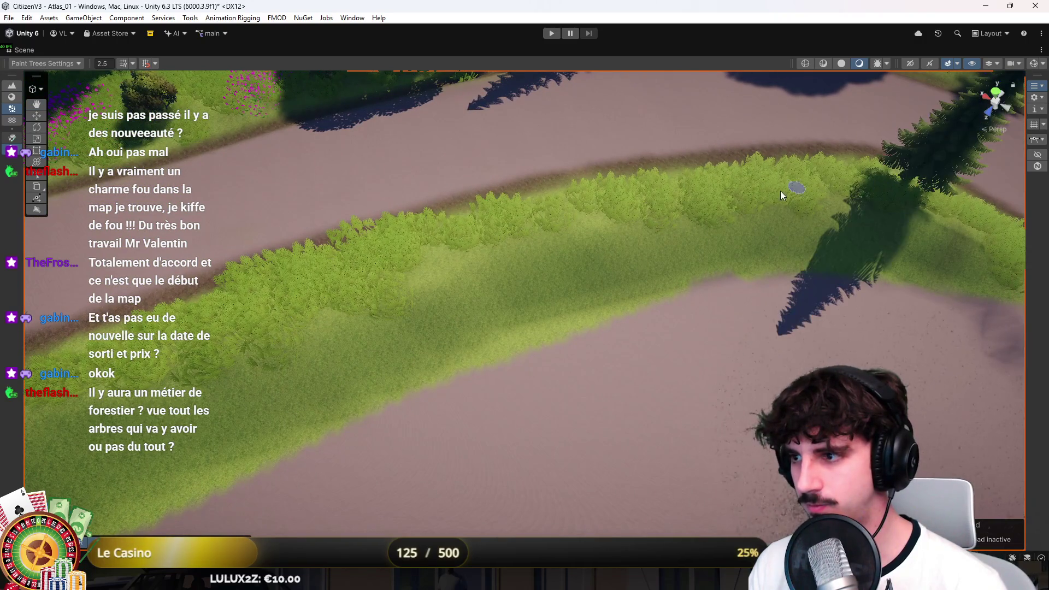
pyautogui.moveTo(710, 203)
pyautogui.mouseDown()
pyautogui.moveTo(457, 248)
pyautogui.moveTo(344, 258)
pyautogui.moveTo(295, 239)
pyautogui.moveTo(385, 255)
pyautogui.mouseUp()
pyautogui.moveTo(452, 268)
pyautogui.mouseDown()
pyautogui.moveTo(538, 209)
pyautogui.moveTo(440, 270)
pyautogui.moveTo(441, 283)
pyautogui.moveTo(590, 291)
pyautogui.mouseUp()
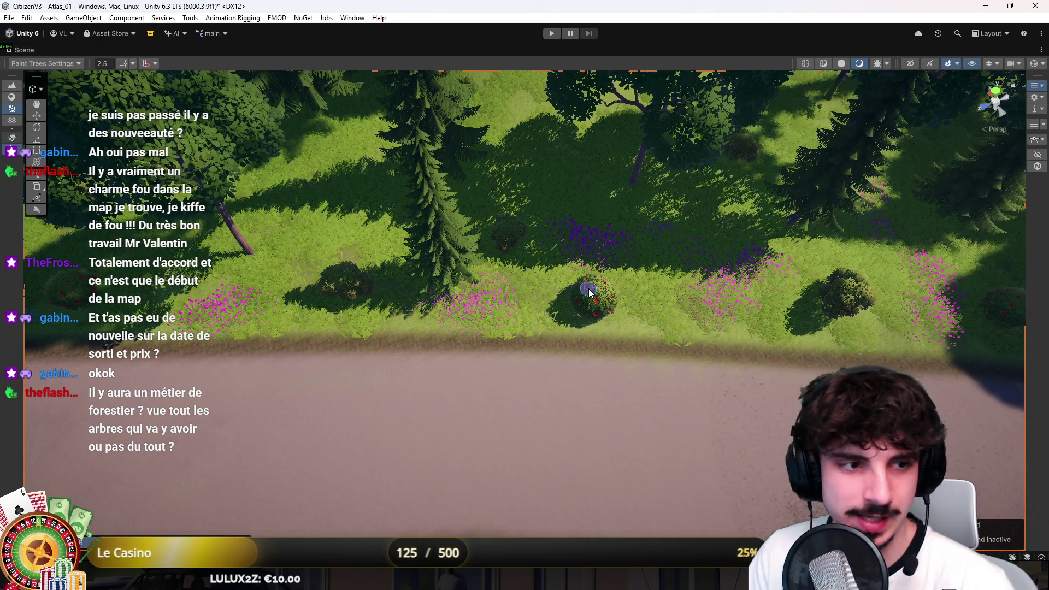
pyautogui.moveTo(680, 303)
pyautogui.mouseDown()
pyautogui.moveTo(651, 278)
pyautogui.moveTo(595, 280)
pyautogui.moveTo(470, 336)
pyautogui.moveTo(536, 330)
pyautogui.moveTo(578, 295)
pyautogui.moveTo(743, 266)
pyautogui.moveTo(645, 270)
pyautogui.moveTo(610, 171)
pyautogui.moveTo(566, 254)
pyautogui.mouseUp()
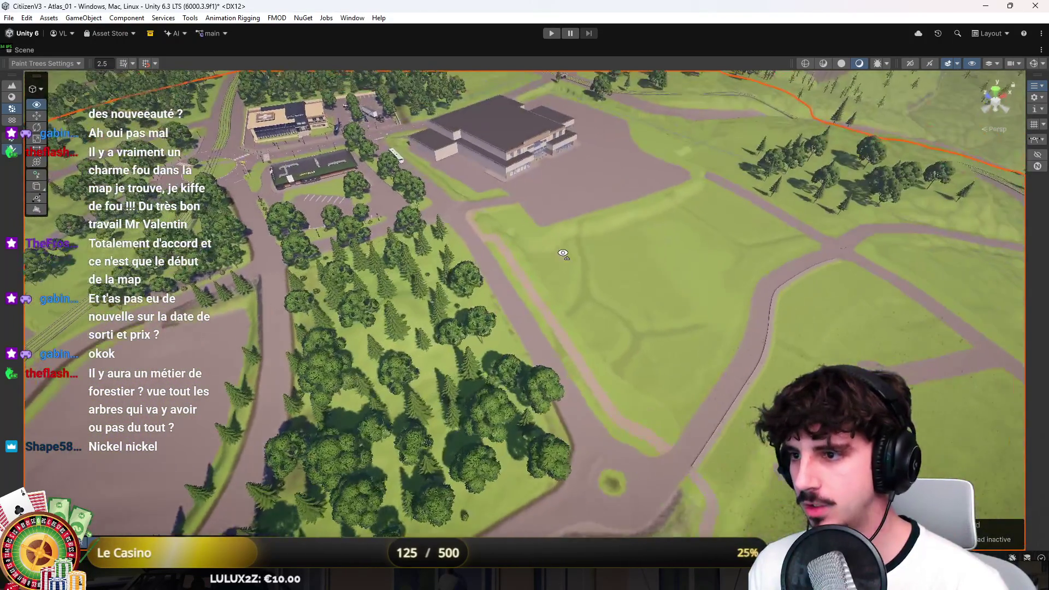
pyautogui.scroll(5, 625, 274)
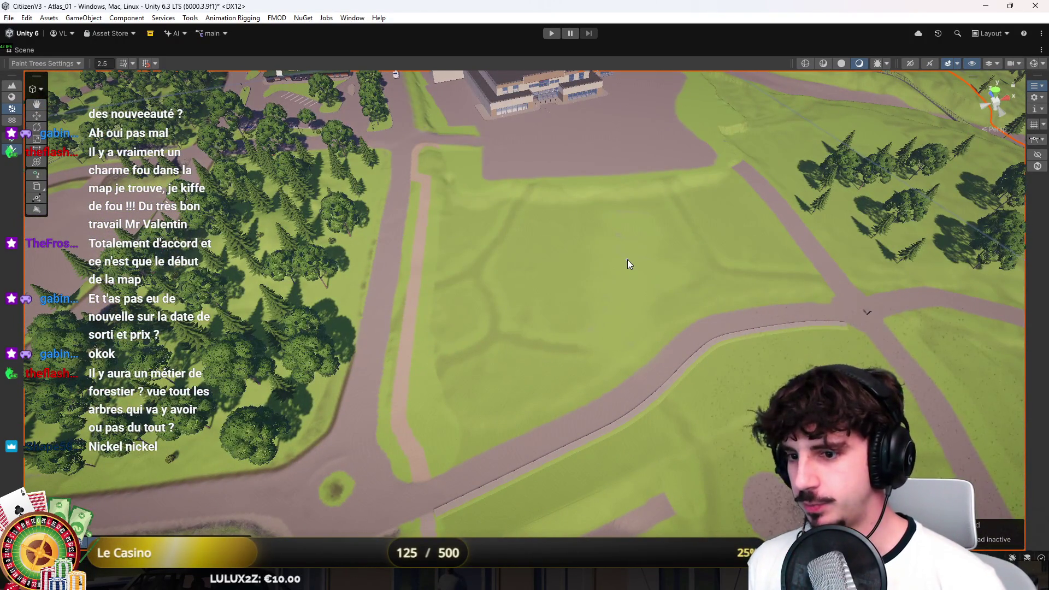
pyautogui.scroll(3, 618, 260)
pyautogui.moveTo(607, 298)
pyautogui.mouseDown()
pyautogui.moveTo(562, 235)
pyautogui.moveTo(571, 215)
pyautogui.mouseUp()
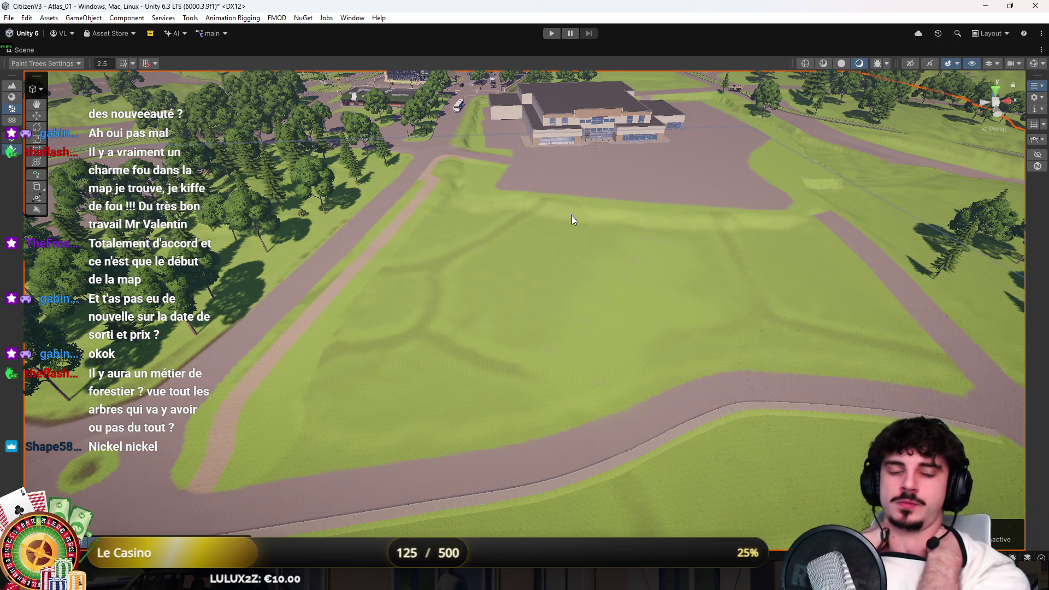
pyautogui.moveTo(572, 215)
pyautogui.mouseDown()
pyautogui.moveTo(617, 228)
pyautogui.moveTo(562, 234)
pyautogui.moveTo(523, 258)
pyautogui.moveTo(588, 185)
pyautogui.moveTo(628, 198)
pyautogui.mouseUp()
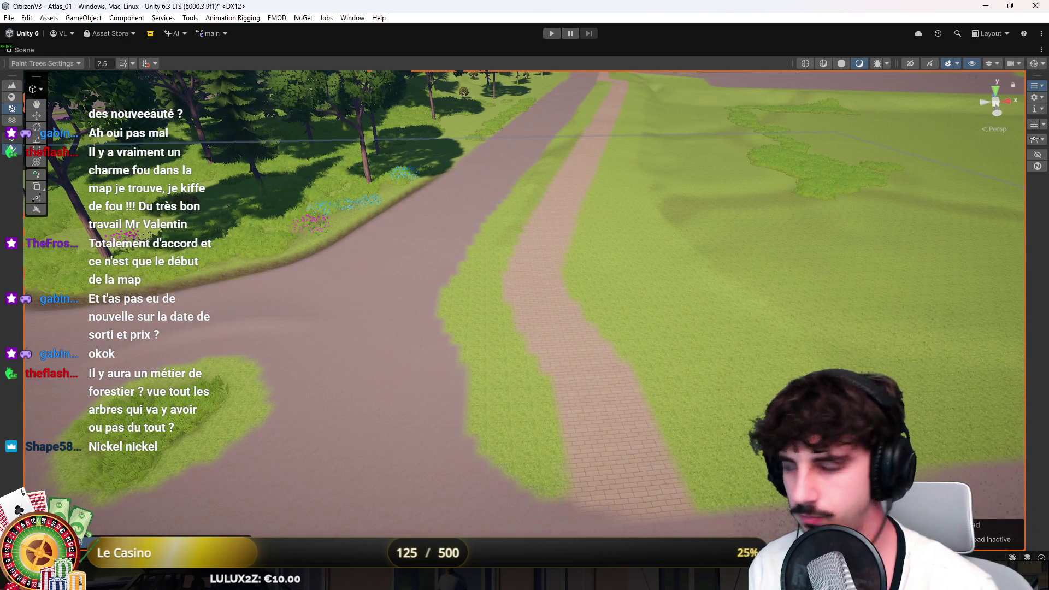
pyautogui.click(12, 97)
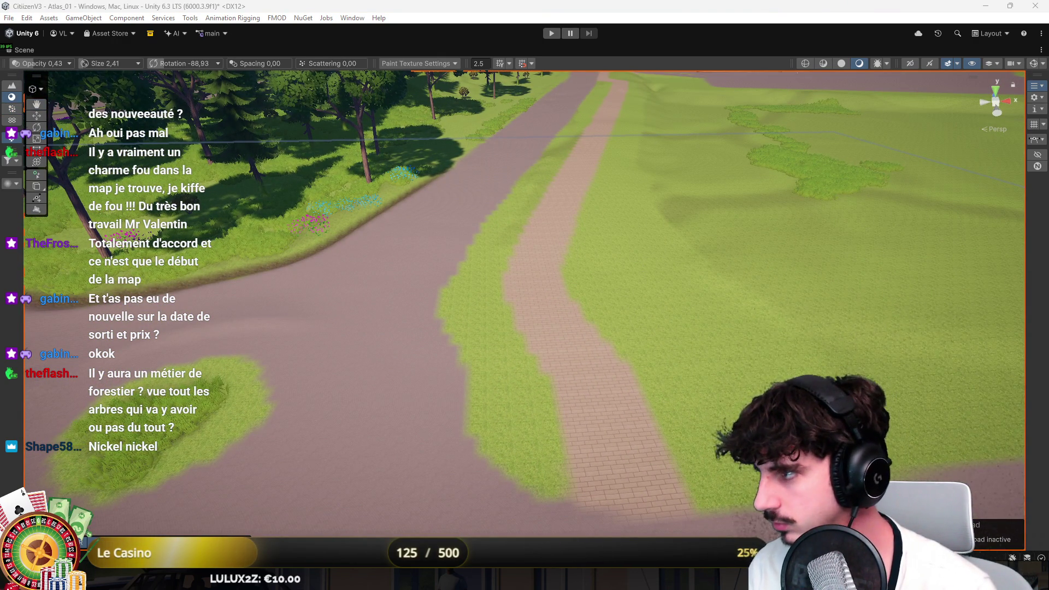
# Paint grass detail over the brick path strip along the curve
pyautogui.moveTo(543, 304)
pyautogui.mouseDown()
pyautogui.moveTo(620, 430)
pyautogui.moveTo(594, 429)
pyautogui.moveTo(572, 257)
pyautogui.moveTo(553, 245)
pyautogui.moveTo(591, 159)
pyautogui.moveTo(552, 222)
pyautogui.moveTo(576, 169)
pyautogui.moveTo(585, 180)
pyautogui.moveTo(557, 197)
pyautogui.mouseUp()
pyautogui.scroll(-5, 576, 169)
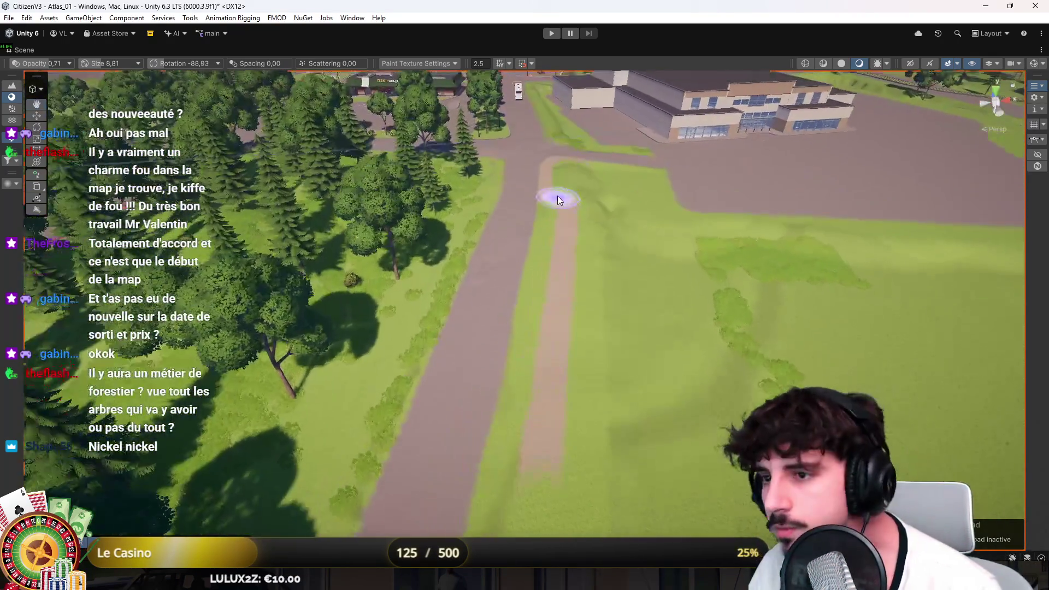
pyautogui.moveTo(567, 302)
pyautogui.mouseDown()
pyautogui.moveTo(539, 492)
pyautogui.moveTo(570, 216)
pyautogui.mouseUp()
pyautogui.scroll(5, 570, 216)
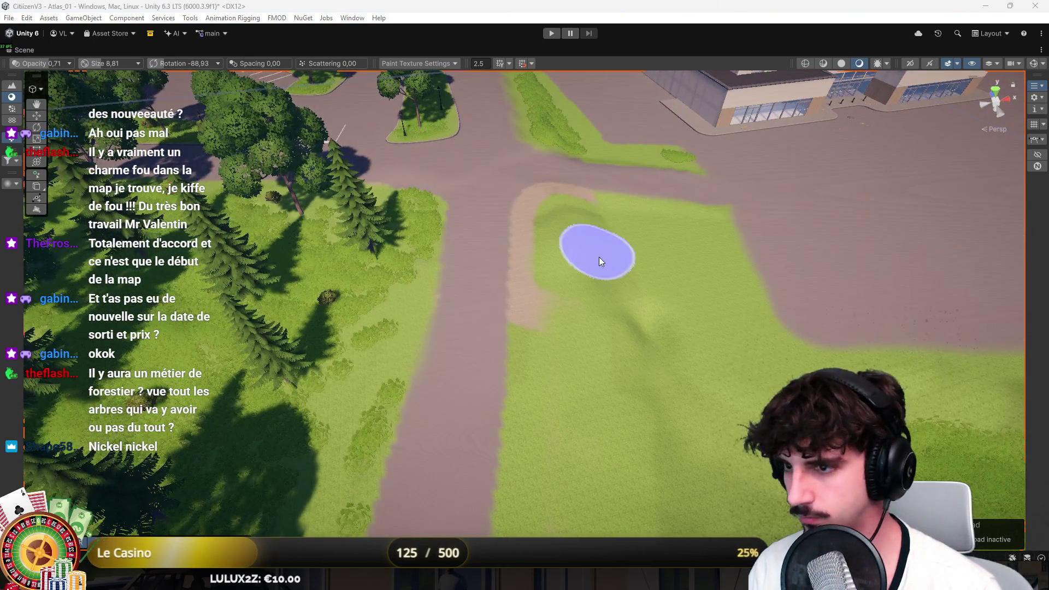
pyautogui.scroll(5, 596, 251)
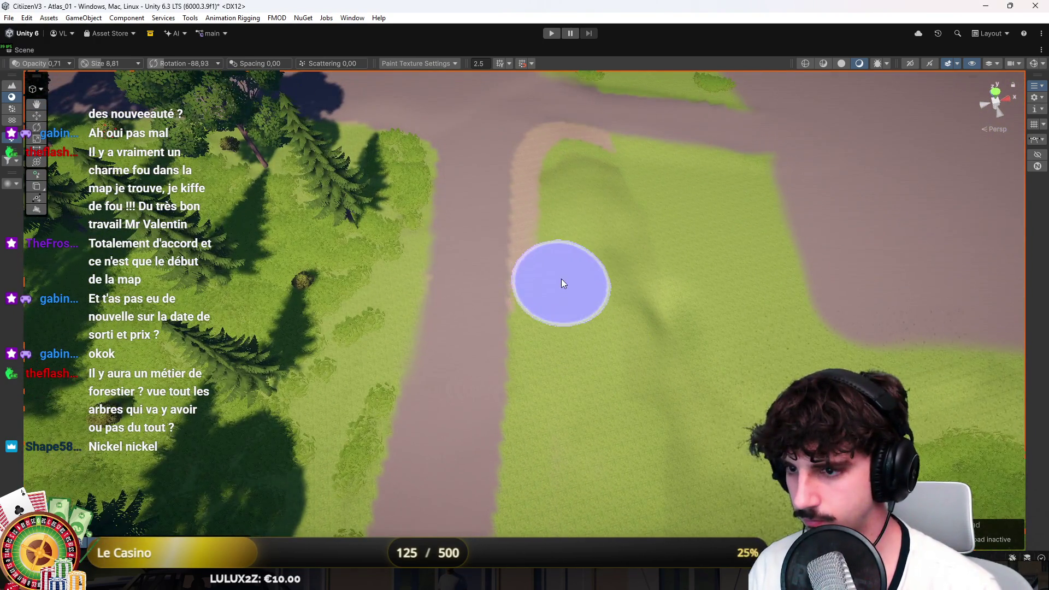
pyautogui.moveTo(564, 283)
pyautogui.mouseDown()
pyautogui.moveTo(560, 168)
pyautogui.moveTo(581, 155)
pyautogui.moveTo(591, 161)
pyautogui.moveTo(562, 155)
pyautogui.moveTo(558, 194)
pyautogui.mouseUp()
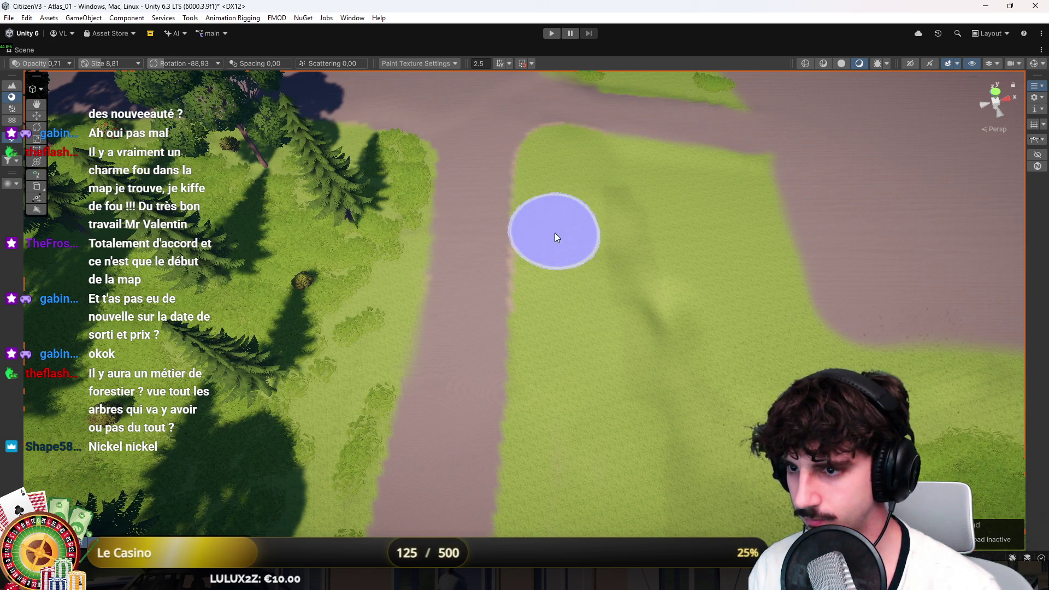
# Move to a perspective view across the grass field and enlarge the detail brush to 11.33
pyautogui.moveTo(562, 344)
pyautogui.mouseDown()
pyautogui.moveTo(571, 302)
pyautogui.moveTo(611, 315)
pyautogui.moveTo(637, 242)
pyautogui.mouseUp()
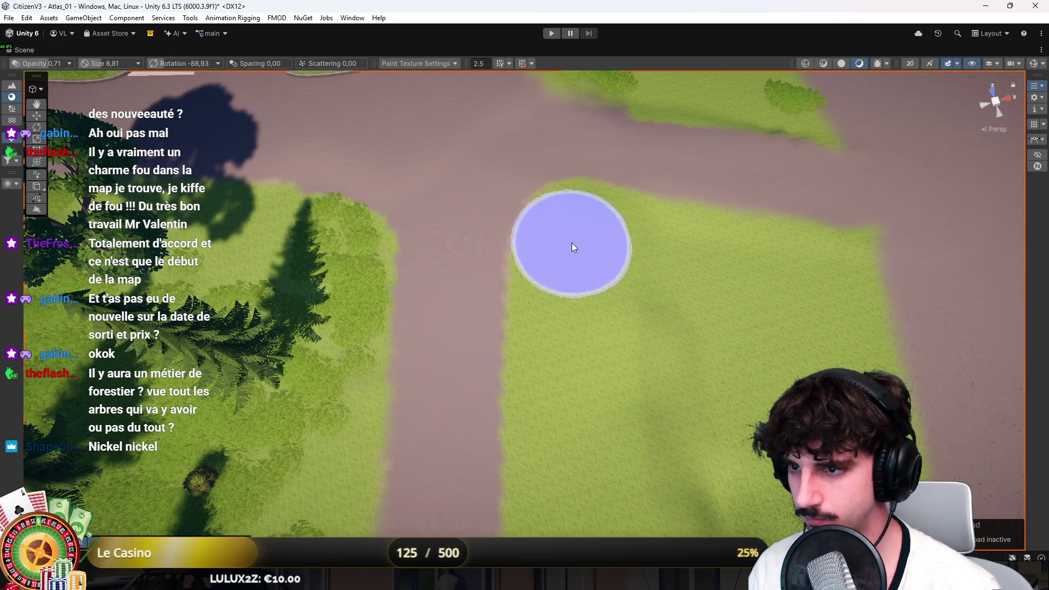
pyautogui.moveTo(571, 448)
pyautogui.mouseDown()
pyautogui.moveTo(634, 470)
pyautogui.moveTo(616, 396)
pyautogui.moveTo(562, 290)
pyautogui.moveTo(723, 248)
pyautogui.moveTo(764, 257)
pyautogui.mouseUp()
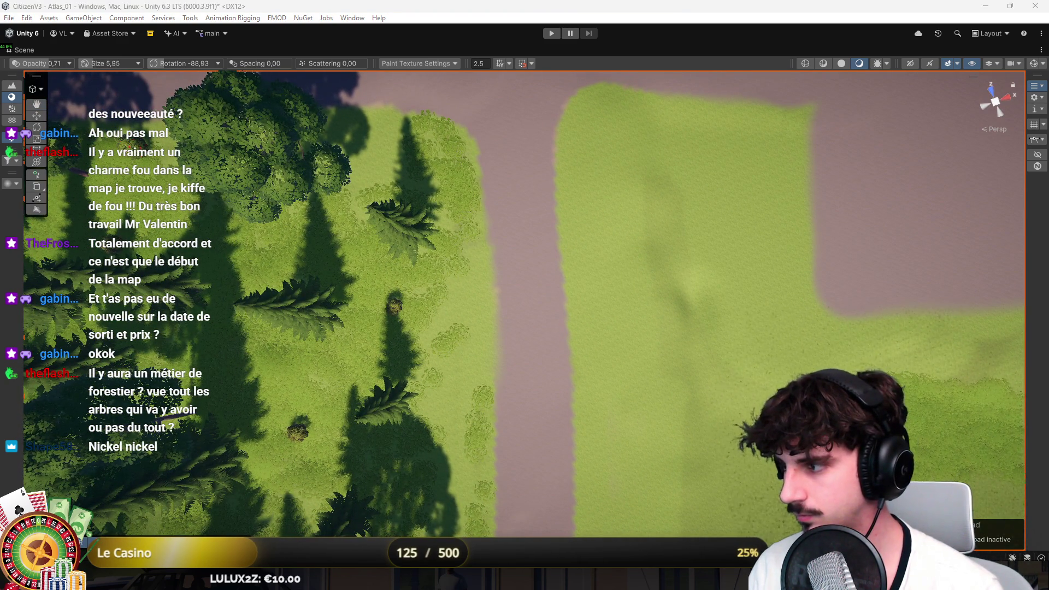
pyautogui.click(512, 116)
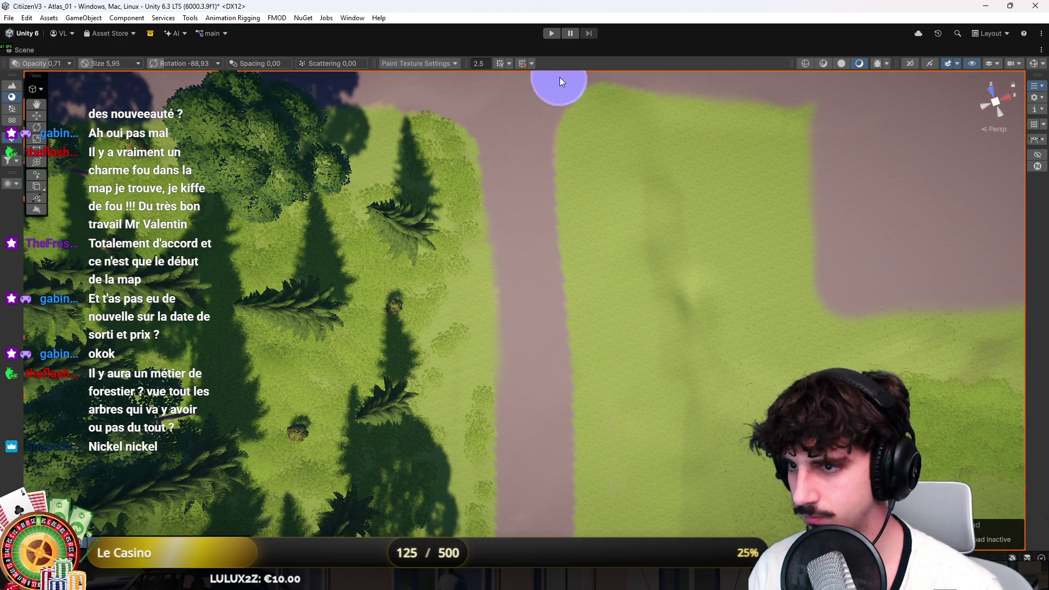
pyautogui.press('Up')
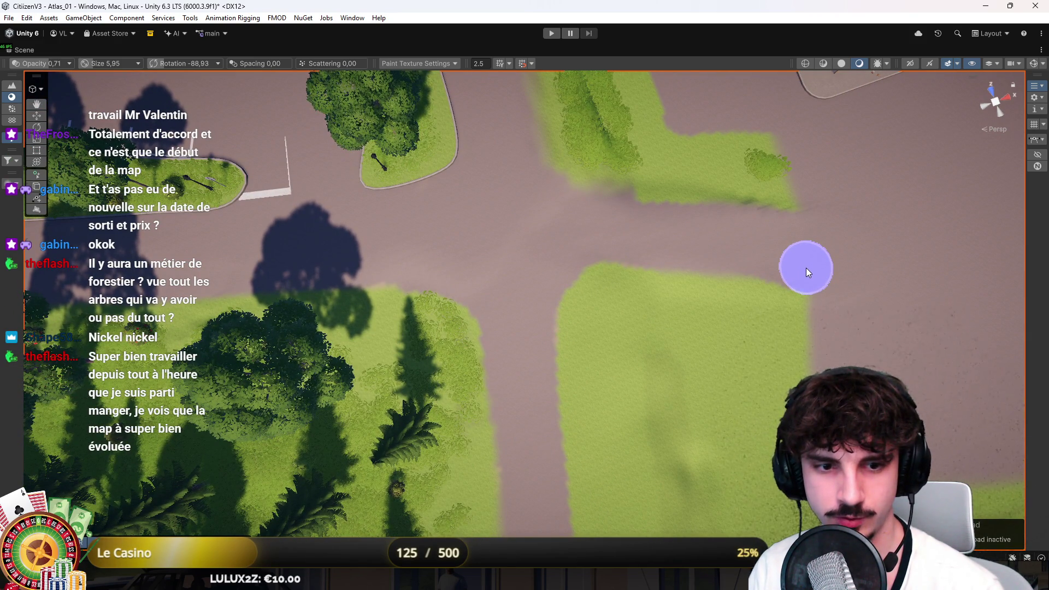
pyautogui.moveTo(811, 270)
pyautogui.mouseDown()
pyautogui.moveTo(879, 275)
pyautogui.moveTo(979, 250)
pyautogui.moveTo(573, 182)
pyautogui.mouseUp()
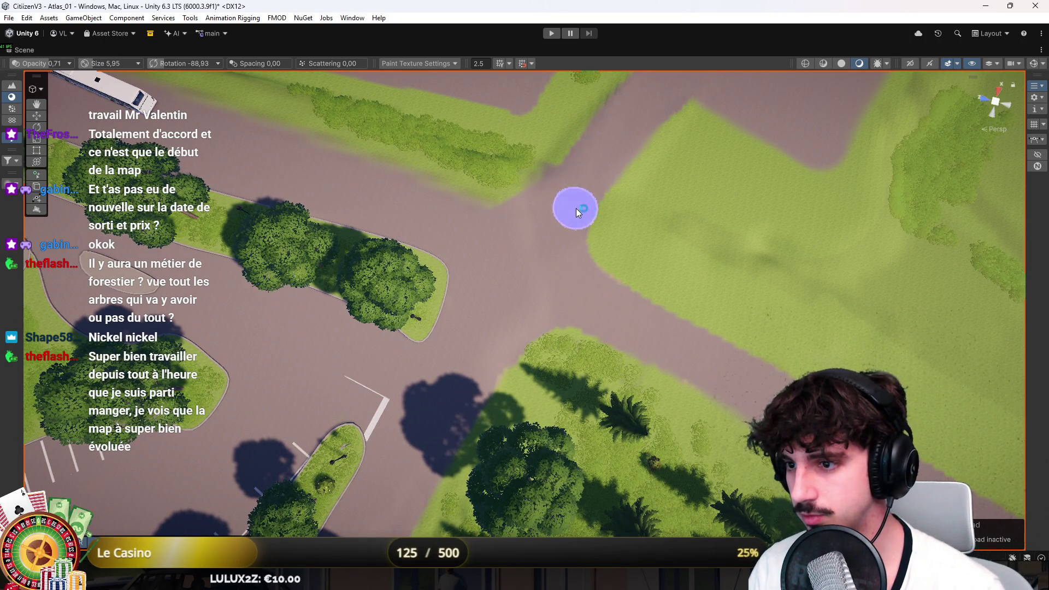
pyautogui.moveTo(677, 368)
pyautogui.mouseDown()
pyautogui.moveTo(724, 363)
pyautogui.moveTo(417, 293)
pyautogui.mouseUp()
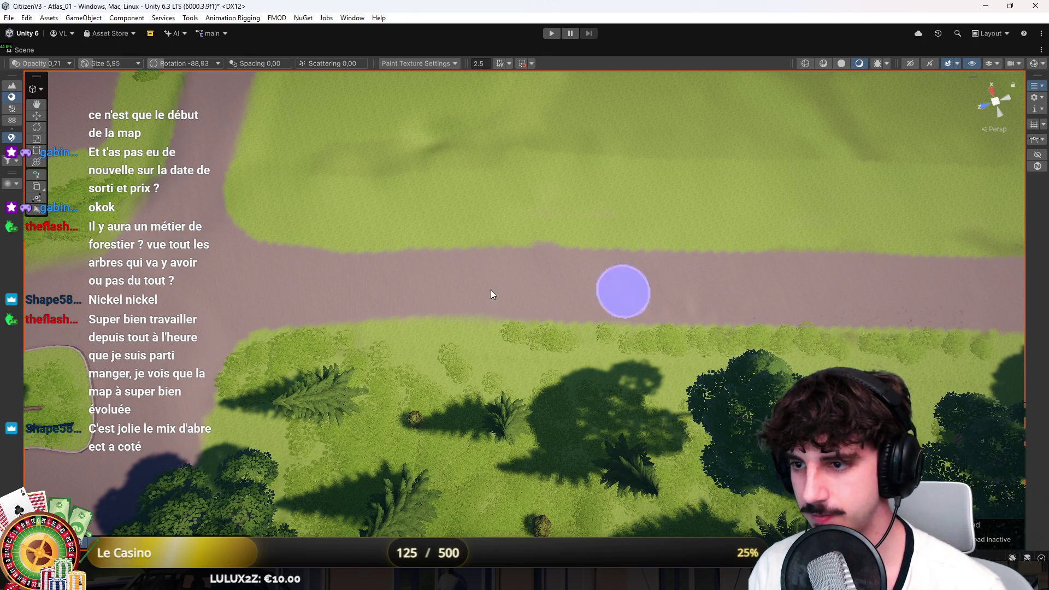
pyautogui.moveTo(469, 295)
pyautogui.mouseDown()
pyautogui.moveTo(536, 197)
pyautogui.moveTo(466, 162)
pyautogui.moveTo(326, 191)
pyautogui.moveTo(464, 295)
pyautogui.mouseUp()
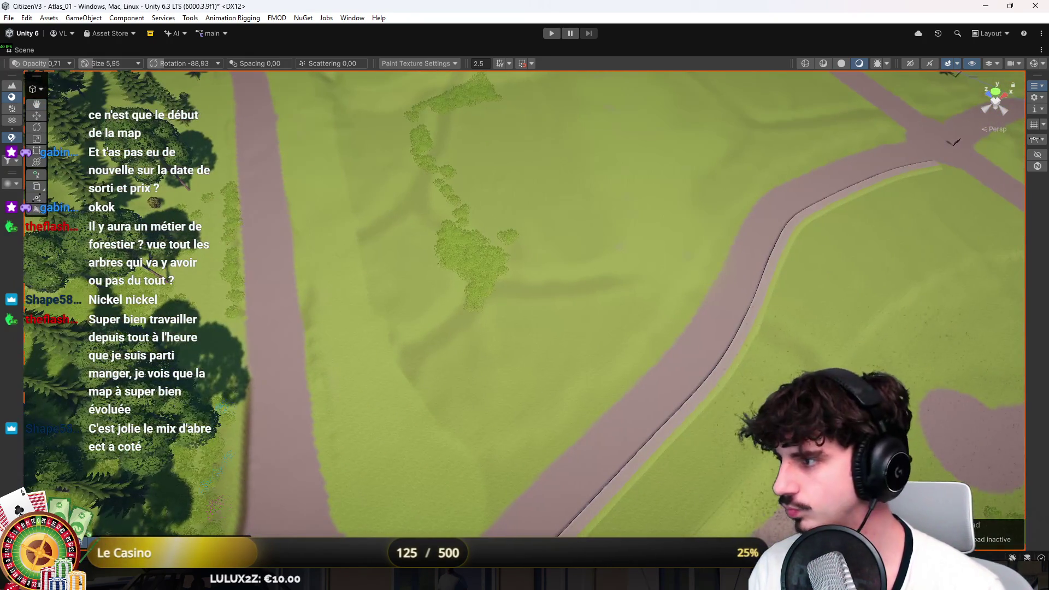
pyautogui.press(']')
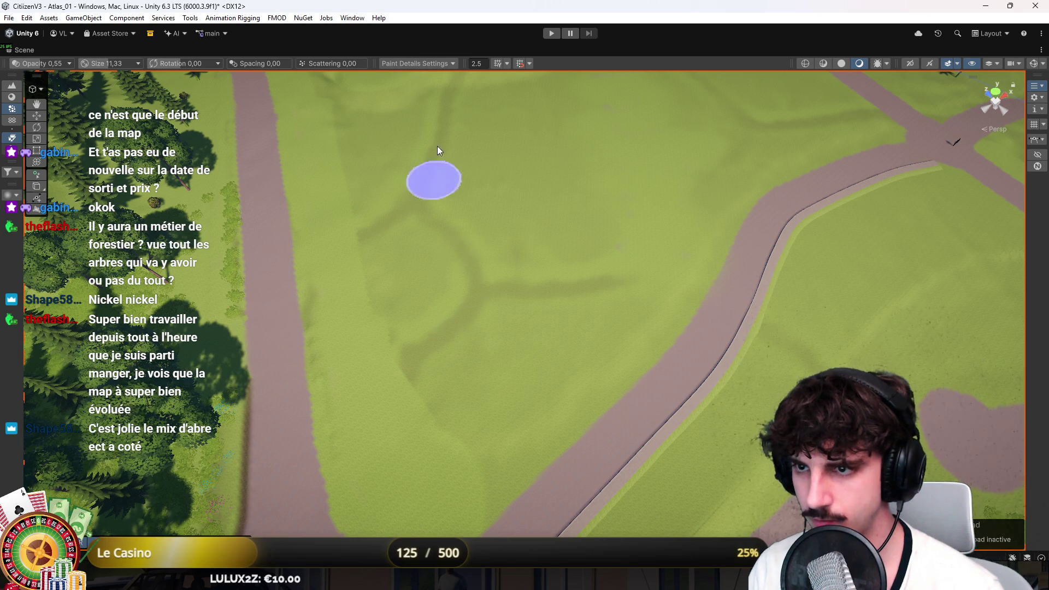
# Tilt the view over the field and switch the terrain tool to Paint Texture
pyautogui.moveTo(548, 230)
pyautogui.mouseDown()
pyautogui.moveTo(566, 219)
pyautogui.moveTo(502, 180)
pyautogui.moveTo(773, 227)
pyautogui.moveTo(296, 433)
pyautogui.moveTo(329, 373)
pyautogui.moveTo(470, 312)
pyautogui.moveTo(406, 311)
pyautogui.moveTo(775, 243)
pyautogui.mouseUp()
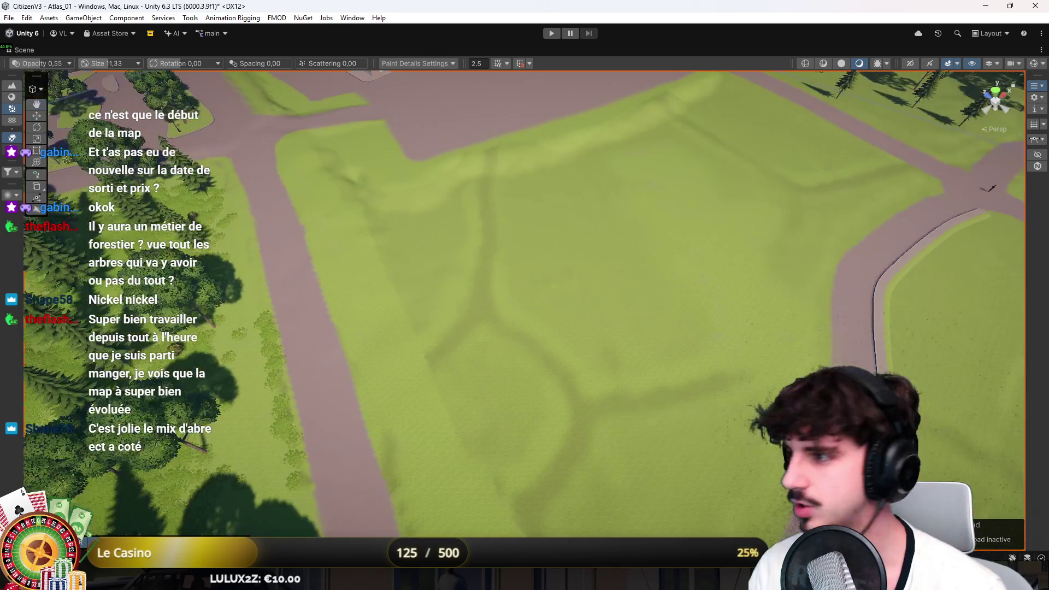
pyautogui.click(11, 97)
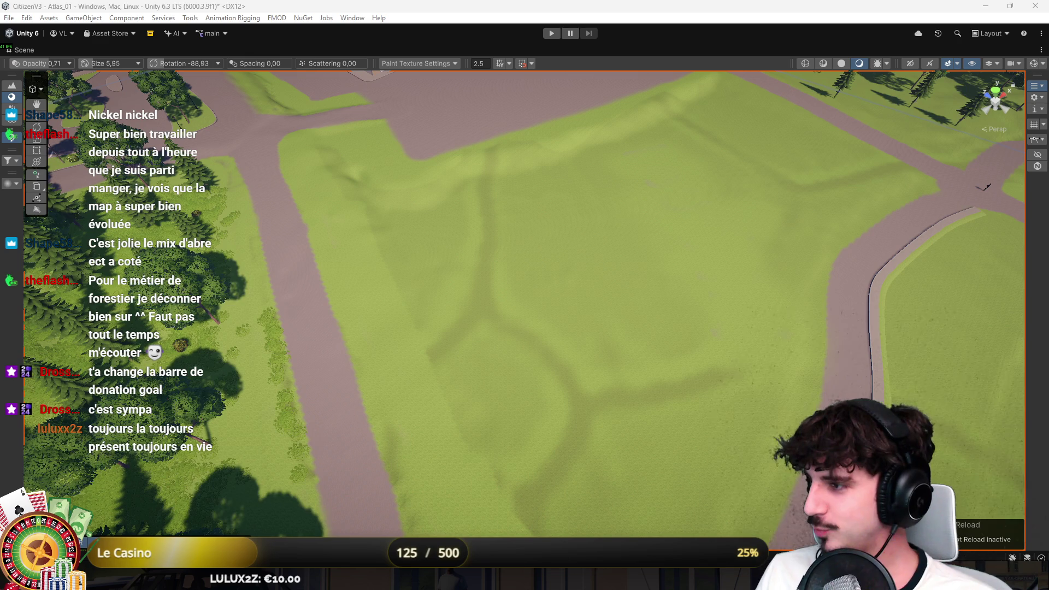
# Enlarge the texture brush to 10.54, frame it, and orbit toward the building and dirt area
pyautogui.press(']')
pyautogui.press(']')
pyautogui.press(']')
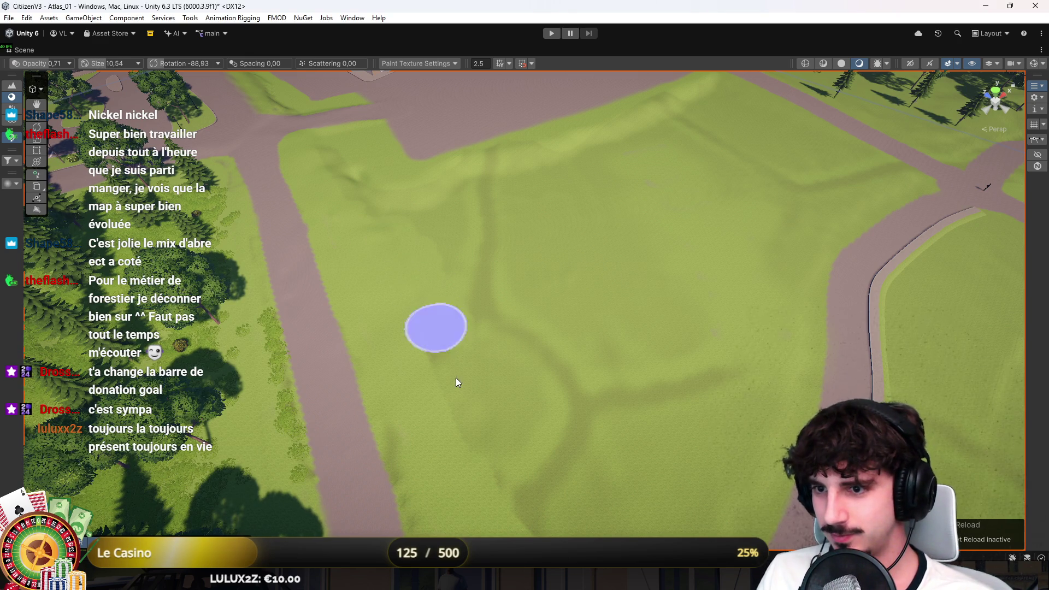
pyautogui.press('f')
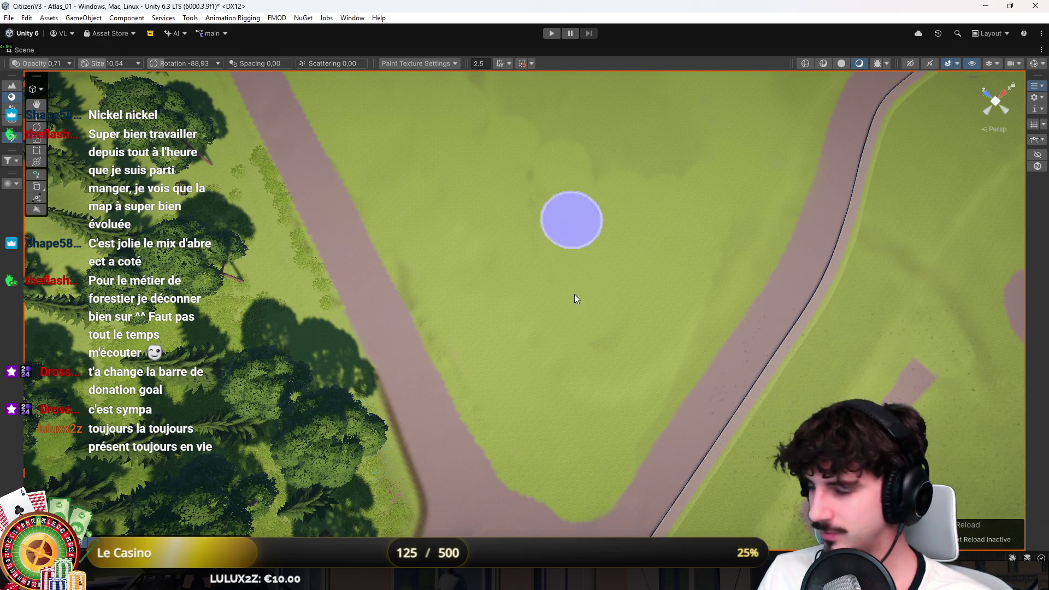
pyautogui.moveTo(594, 353)
pyautogui.mouseDown()
pyautogui.moveTo(464, 248)
pyautogui.moveTo(396, 237)
pyautogui.mouseUp()
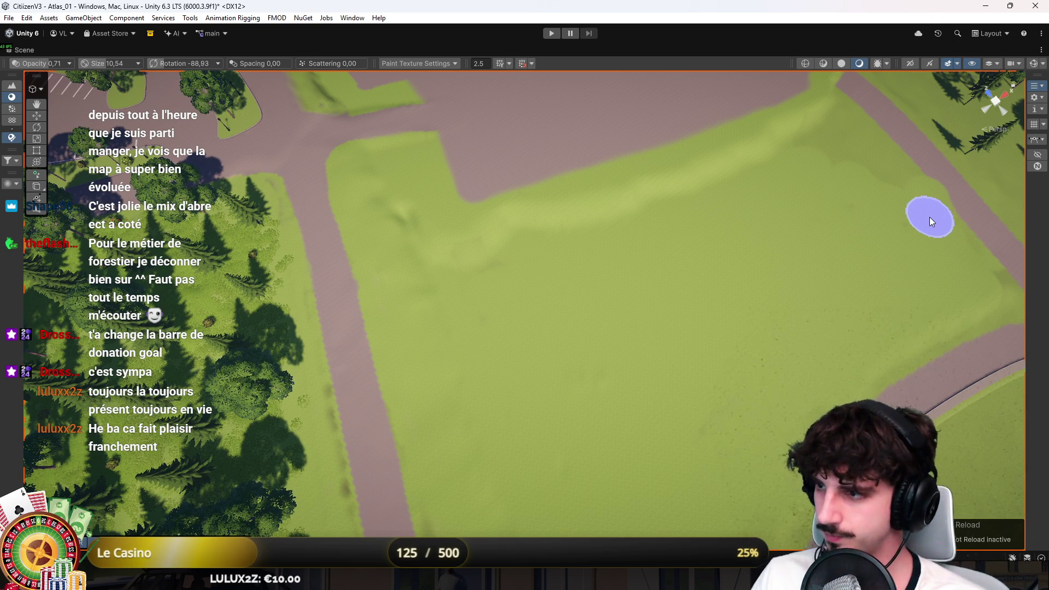
pyautogui.moveTo(819, 152)
pyautogui.mouseDown()
pyautogui.moveTo(657, 146)
pyautogui.moveTo(663, 206)
pyautogui.mouseUp()
pyautogui.scroll(-5, 663, 206)
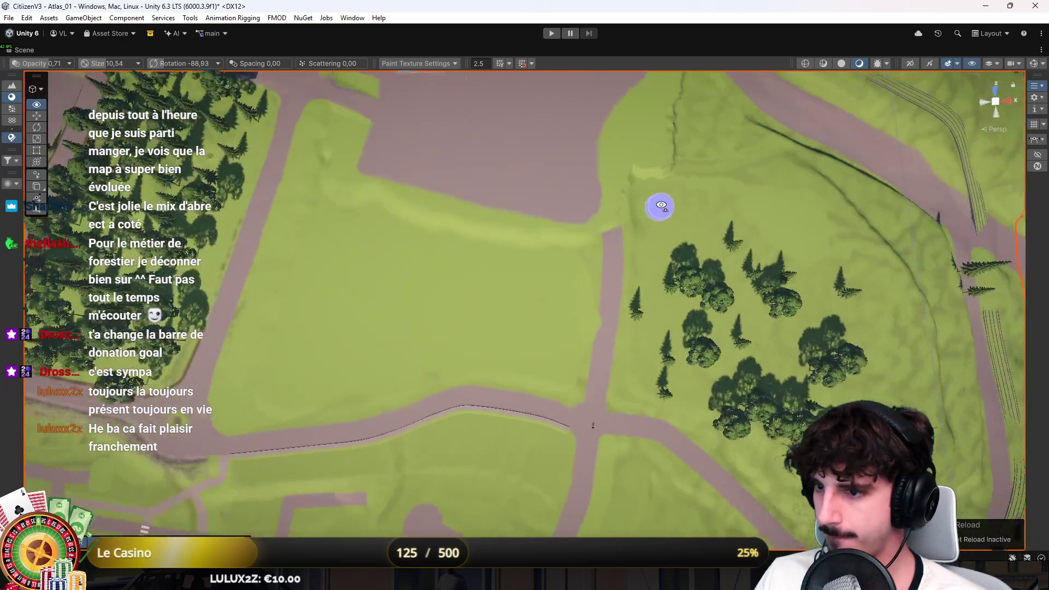
# Fly past the terrain lettering to the hospital and burger restaurant, then enter Play mode
pyautogui.moveTo(606, 281)
pyautogui.mouseDown()
pyautogui.moveTo(831, 222)
pyautogui.moveTo(961, 250)
pyautogui.mouseUp()
pyautogui.scroll(-10, 961, 249)
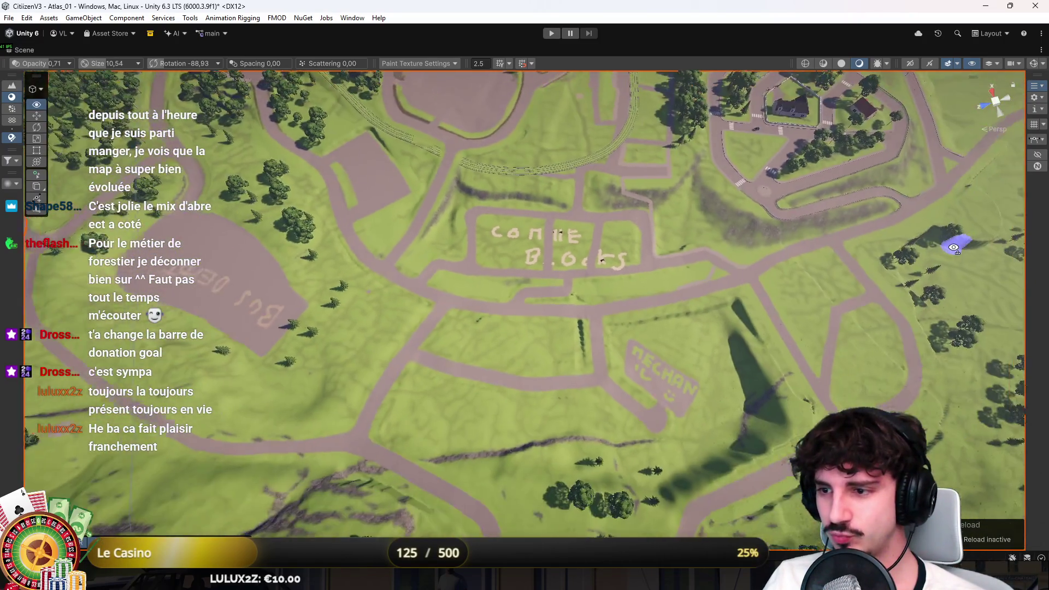
pyautogui.scroll(-8, 950, 265)
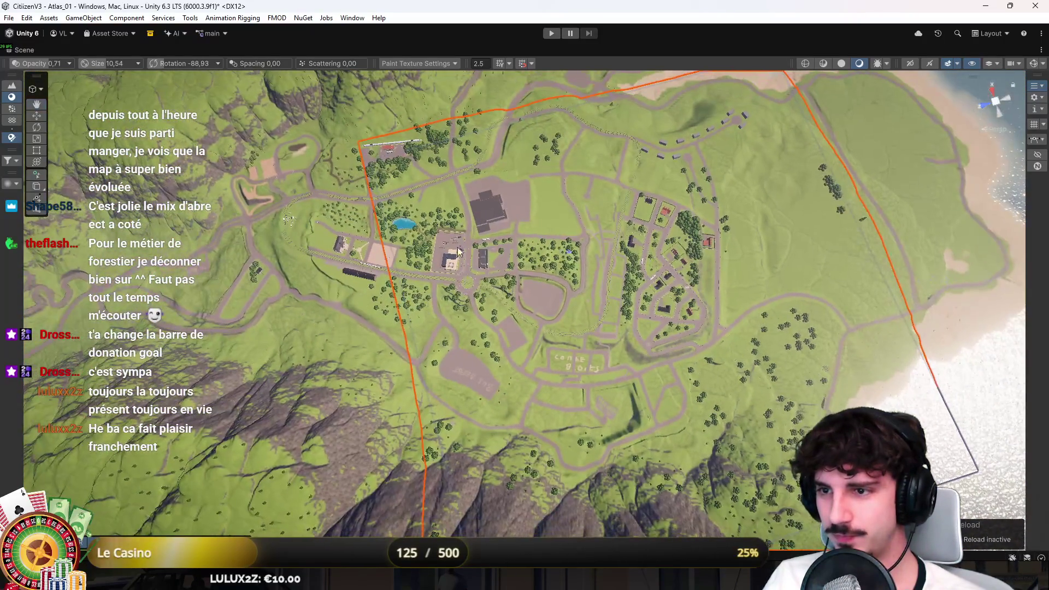
pyautogui.scroll(5, 634, 300)
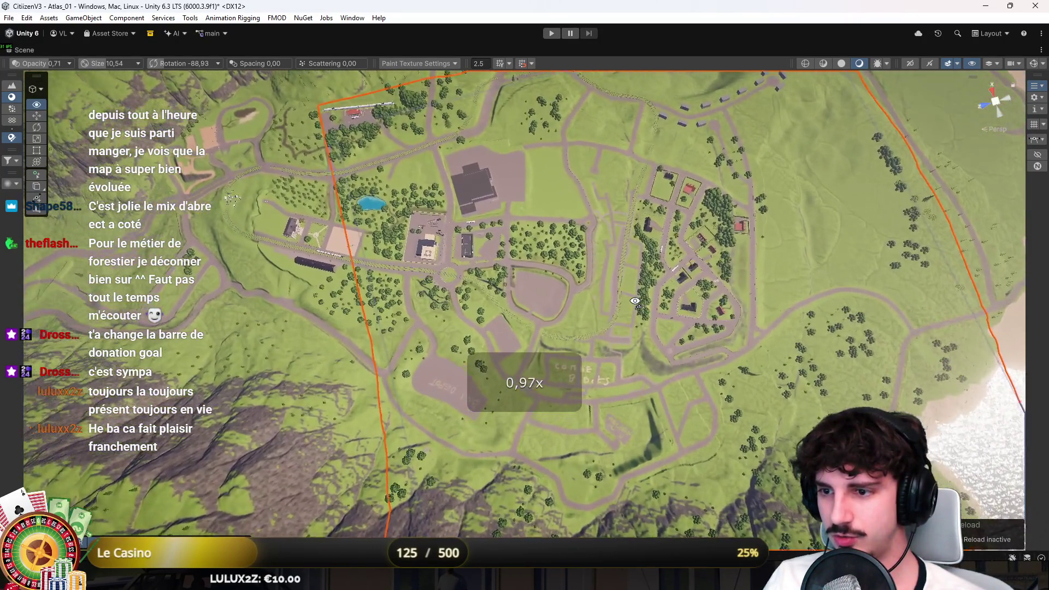
pyautogui.scroll(1, 635, 300)
pyautogui.moveTo(635, 301)
pyautogui.mouseDown()
pyautogui.moveTo(603, 116)
pyautogui.moveTo(620, 177)
pyautogui.moveTo(517, 227)
pyautogui.moveTo(508, 248)
pyautogui.moveTo(507, 228)
pyautogui.mouseUp()
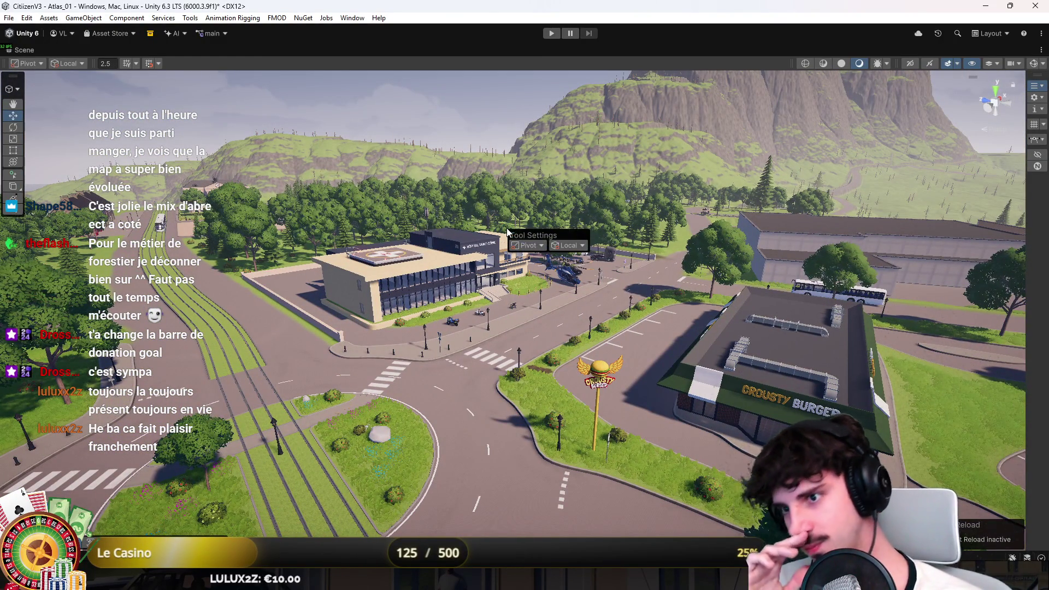
pyautogui.moveTo(507, 228); pyautogui.dragTo(497, 247)
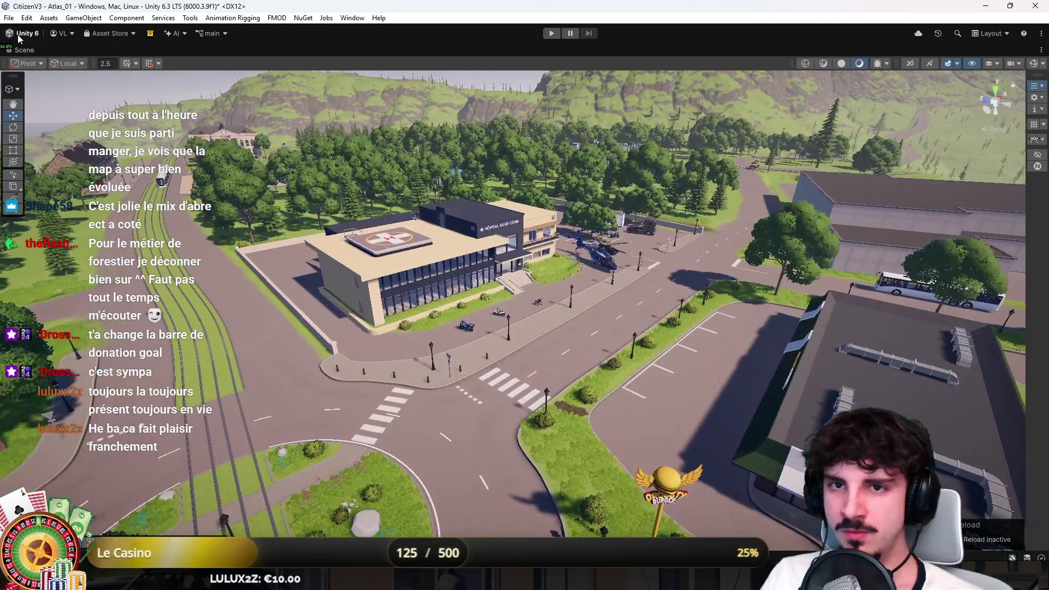
pyautogui.click(543, 34)
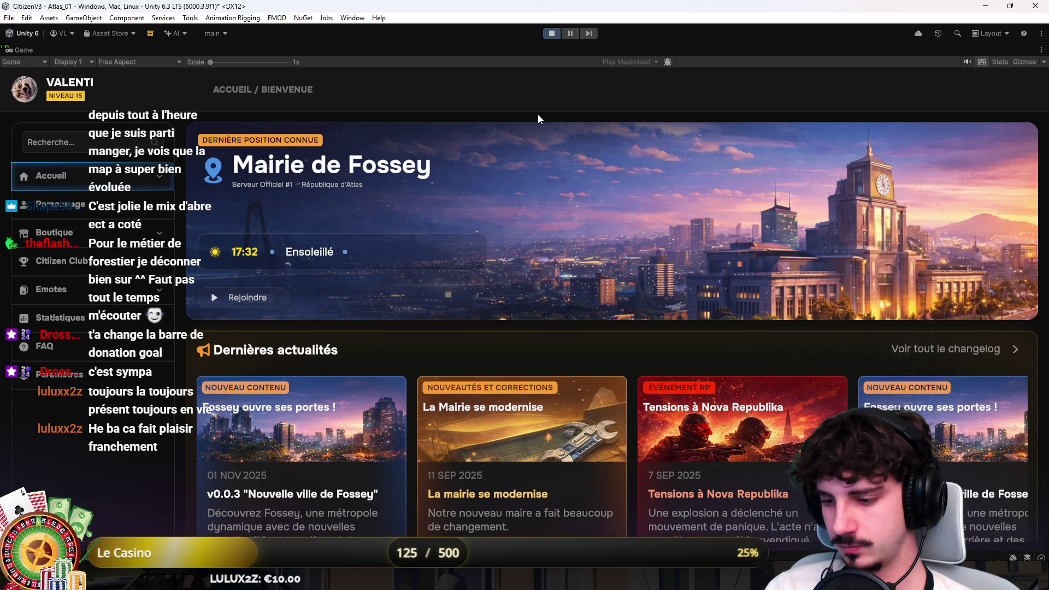
# Launch Citizen RP from Accueil > Mes serveurs, play the existing character, and view the truck from outside
pyautogui.click(177, 173)
pyautogui.click(62, 282)
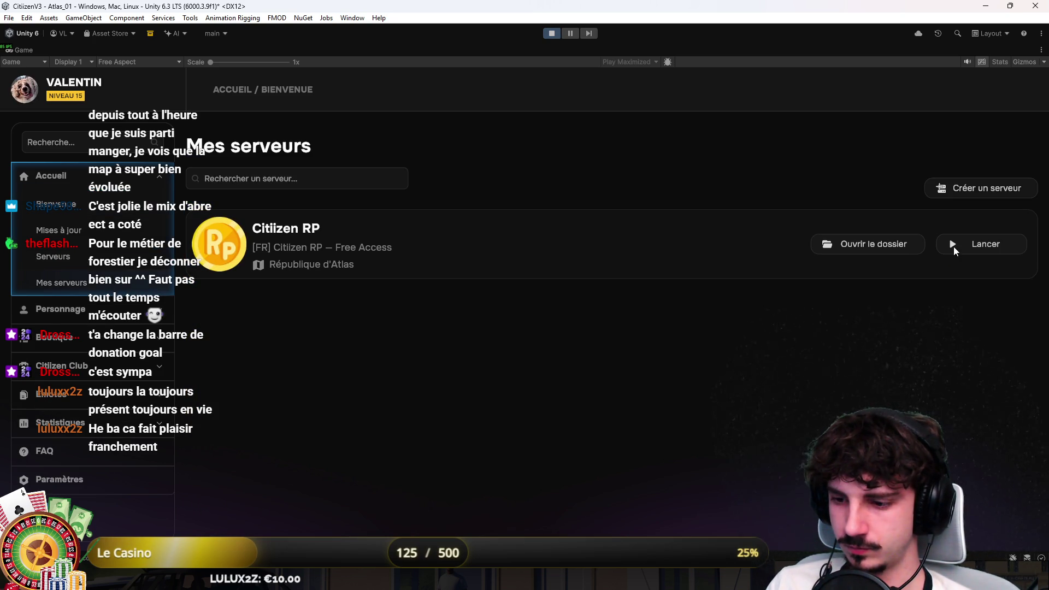
pyautogui.click(952, 250)
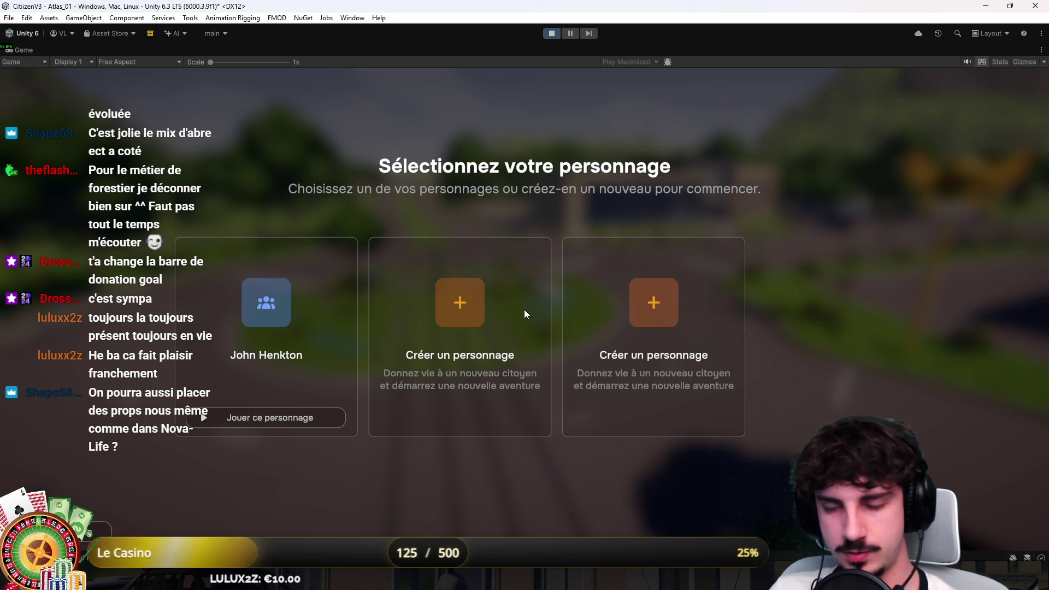
pyautogui.click(304, 411)
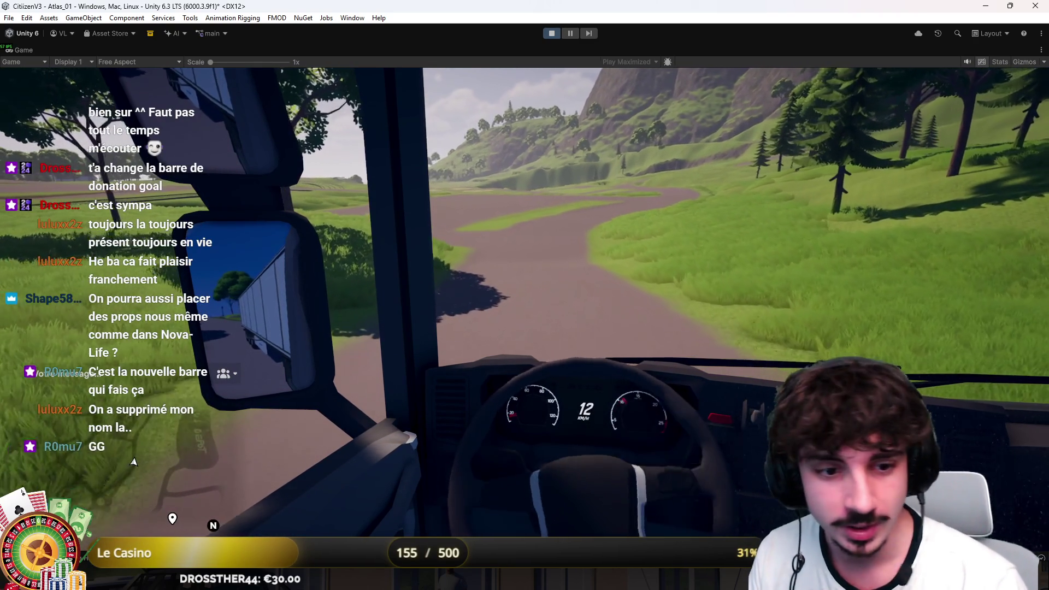
pyautogui.press('v')
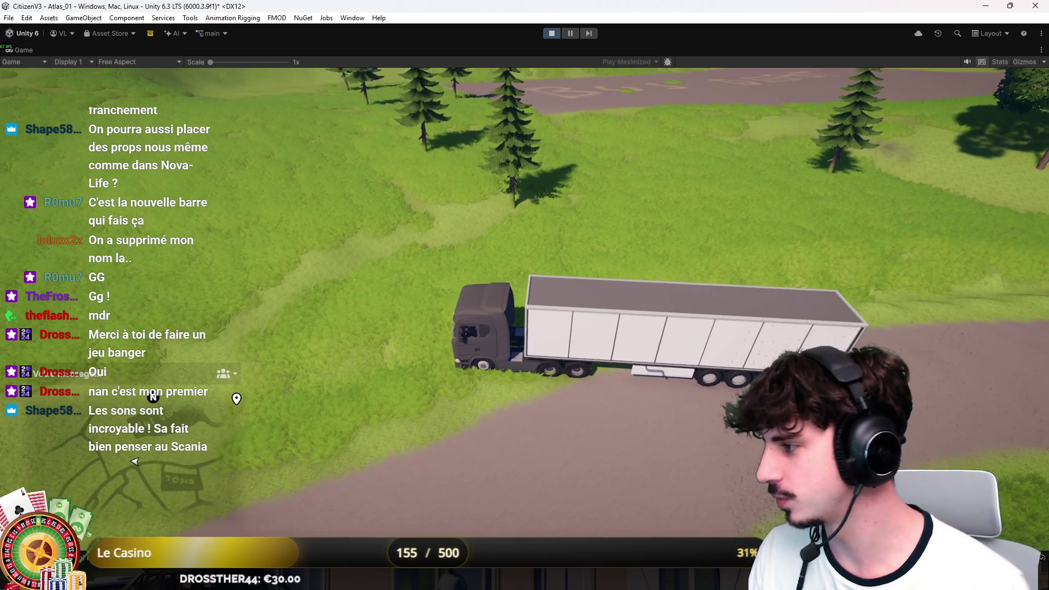
# Drive the truck onto the dirt road, cycling cameras until the overhead chase view shows
pyautogui.press('c')
pyautogui.press('c')
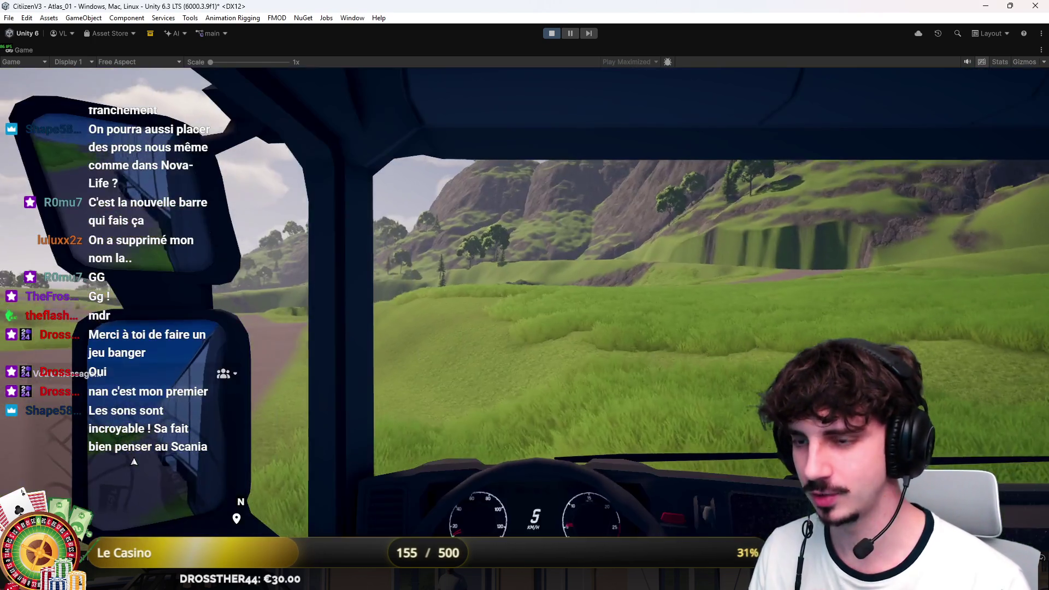
pyautogui.press('w')
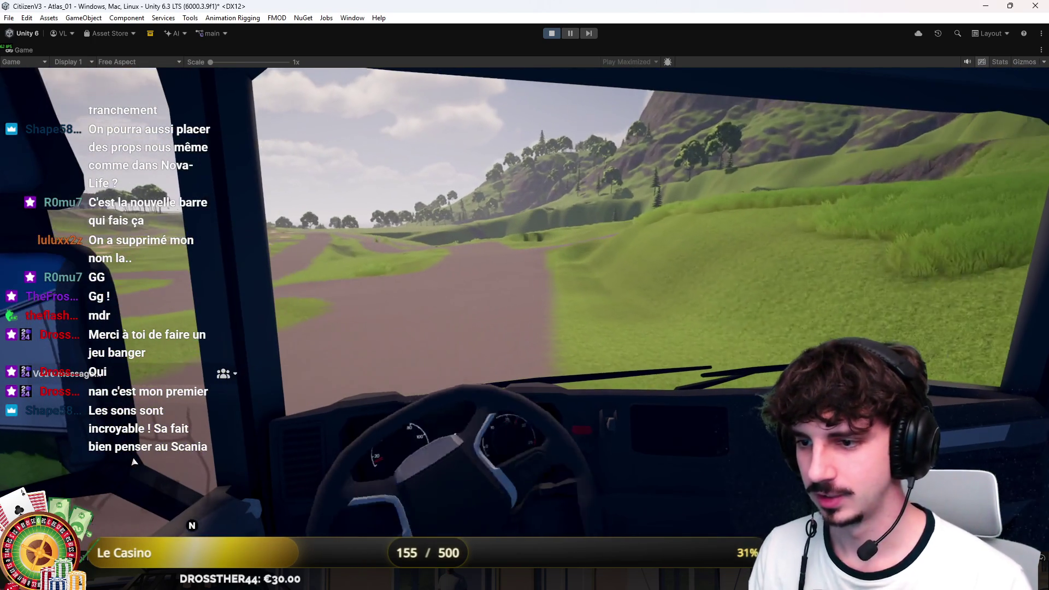
pyautogui.press('c')
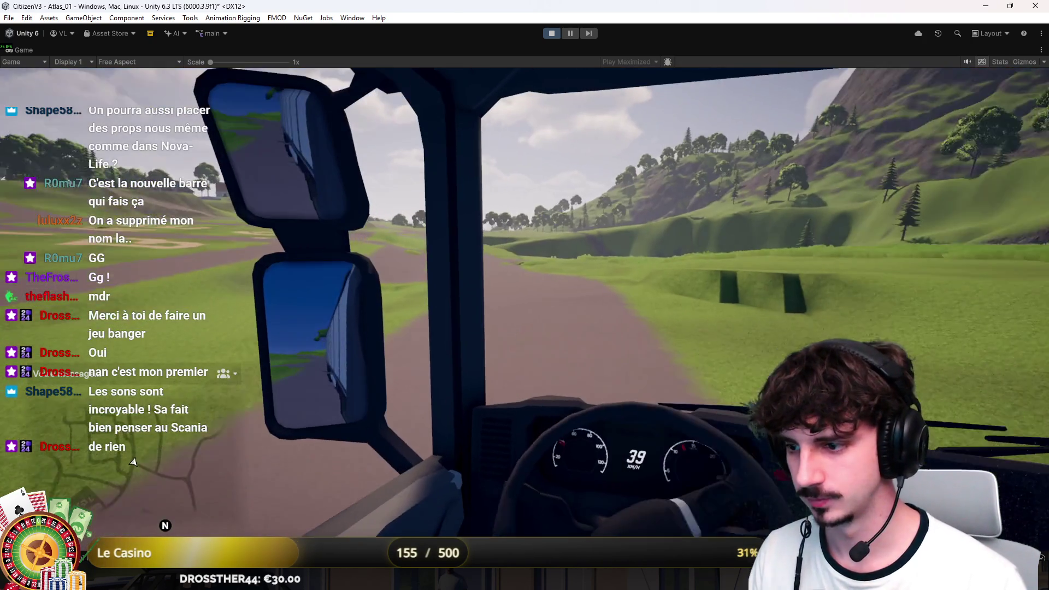
pyautogui.press('d')
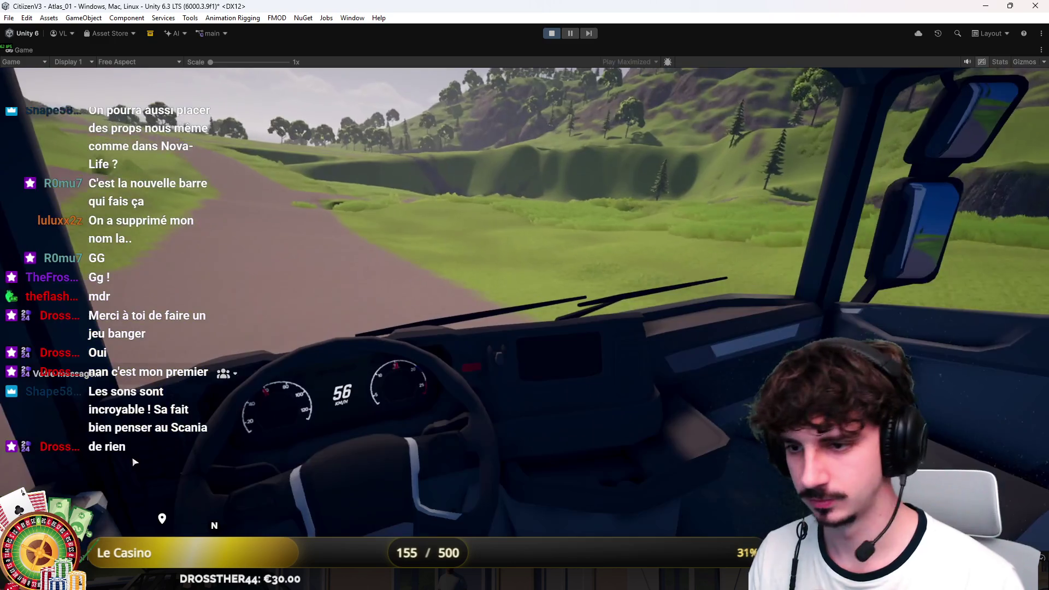
pyautogui.press('v')
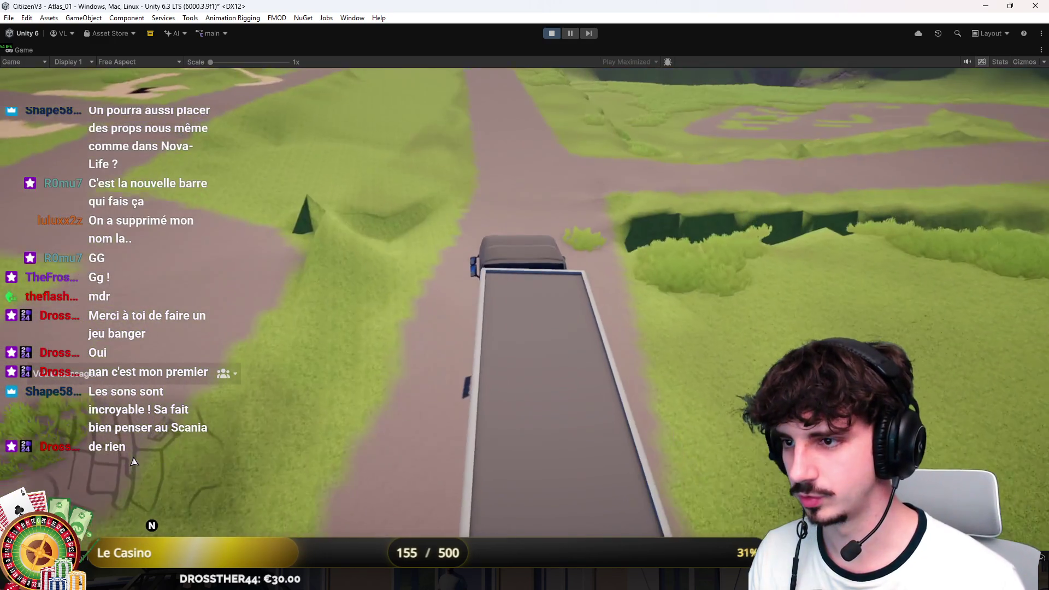
pyautogui.press('v')
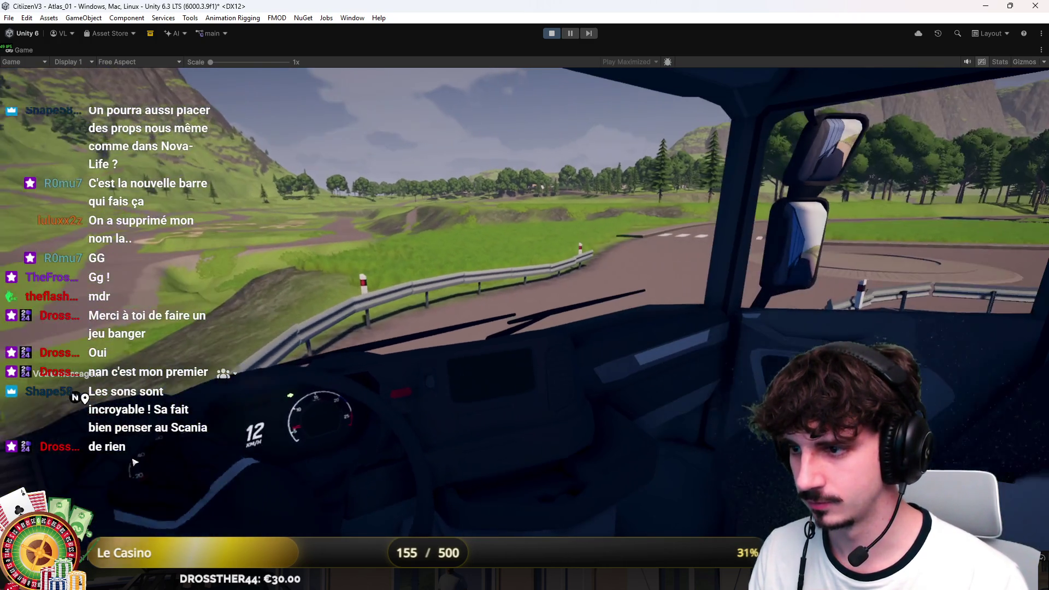
pyautogui.press('c')
pyautogui.press('c')
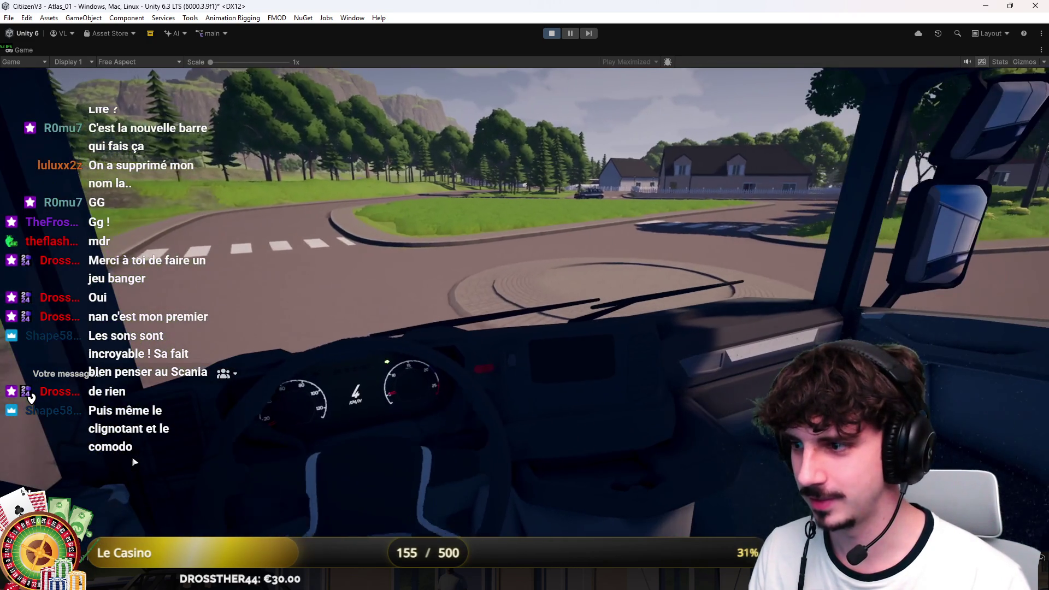
pyautogui.press('c')
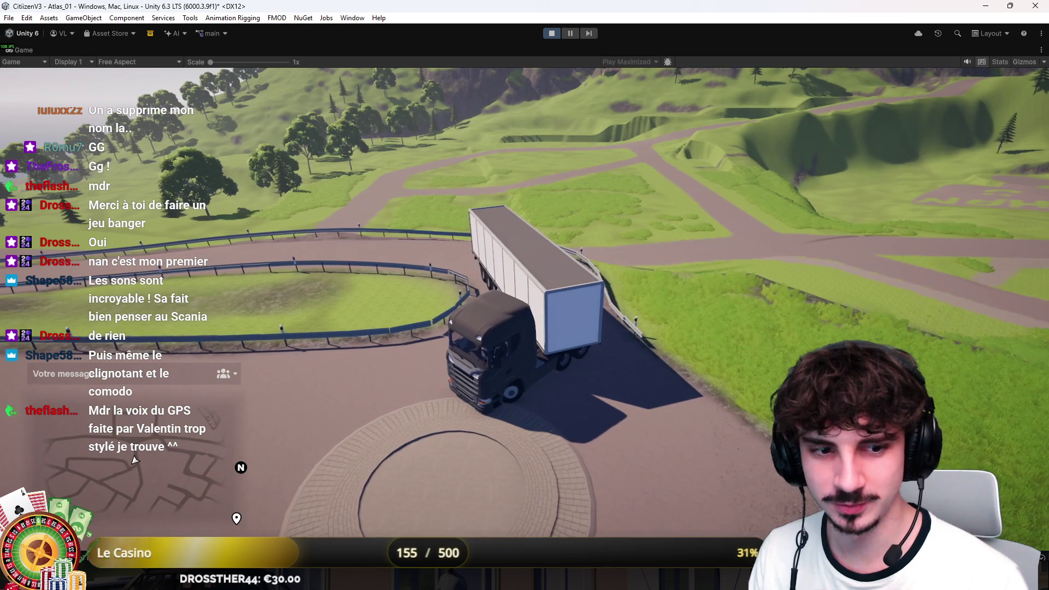
# Cycle the cab, chase and third-person cameras while driving, then stop the playtest
pyautogui.press('c')
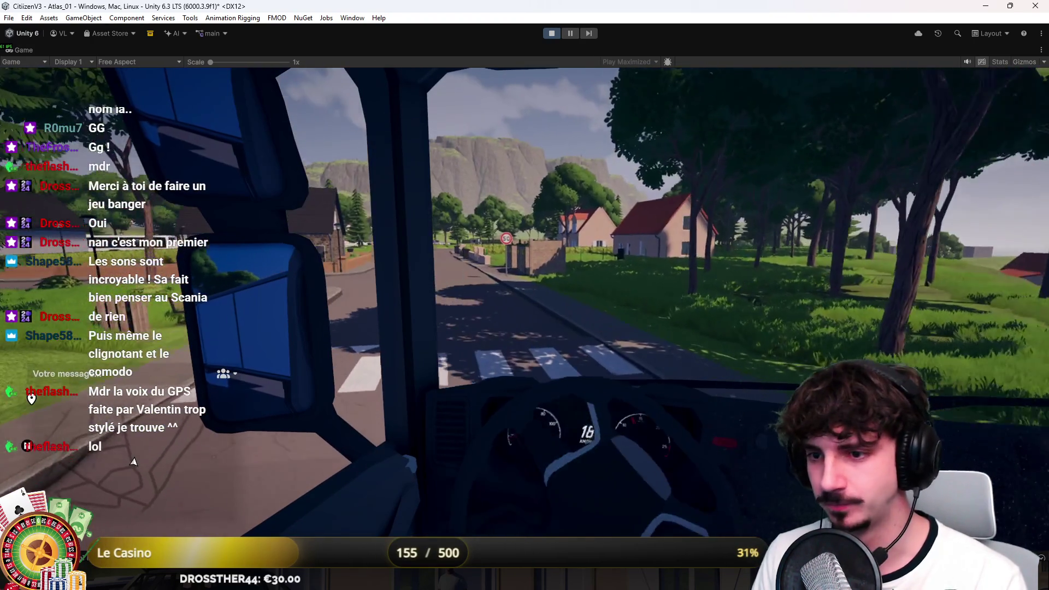
pyautogui.press('c')
pyautogui.press('c')
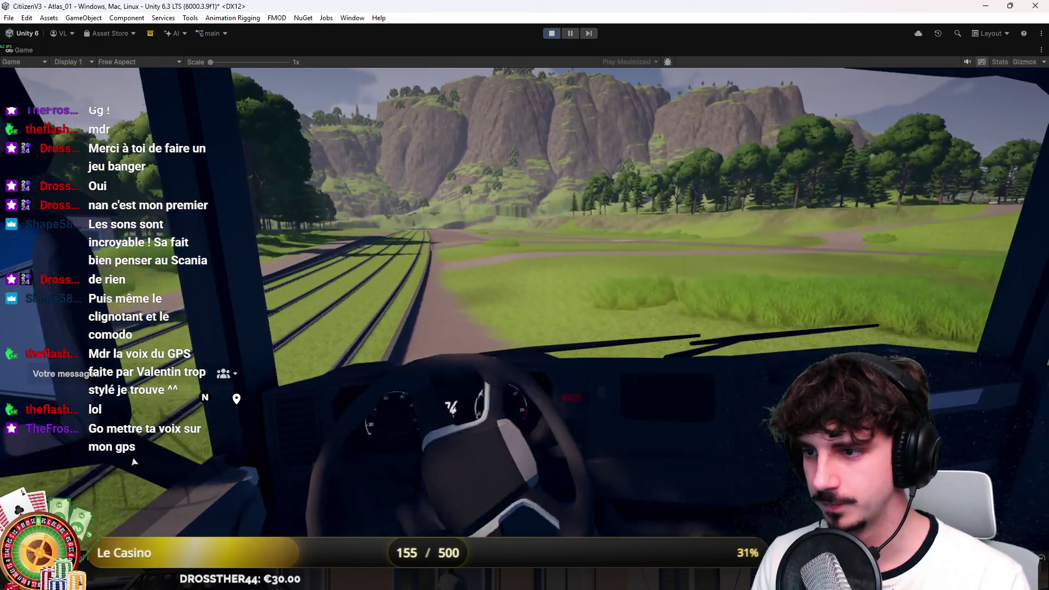
pyautogui.press('c')
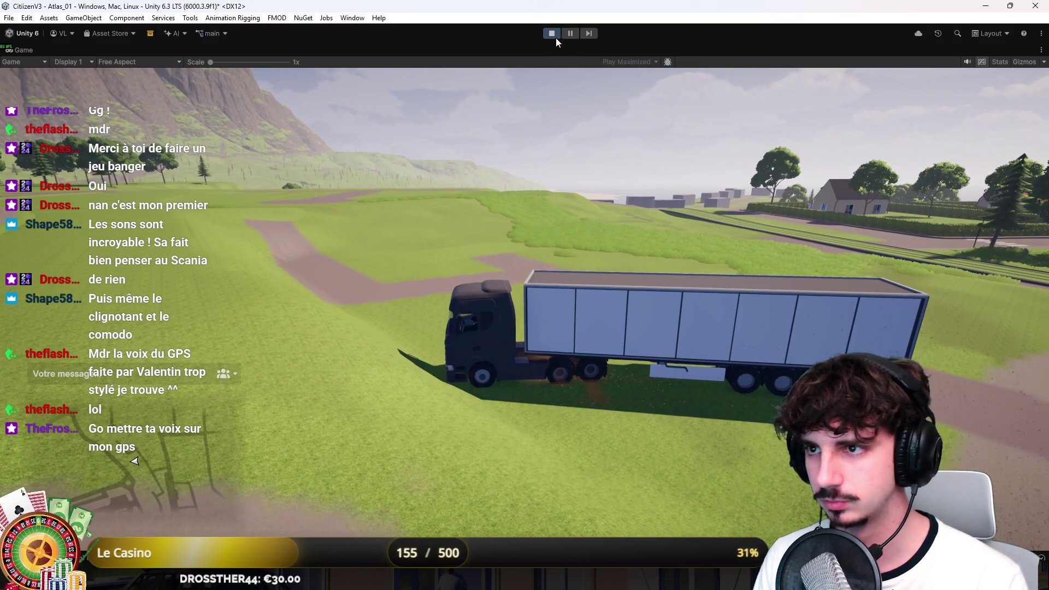
pyautogui.click(555, 37)
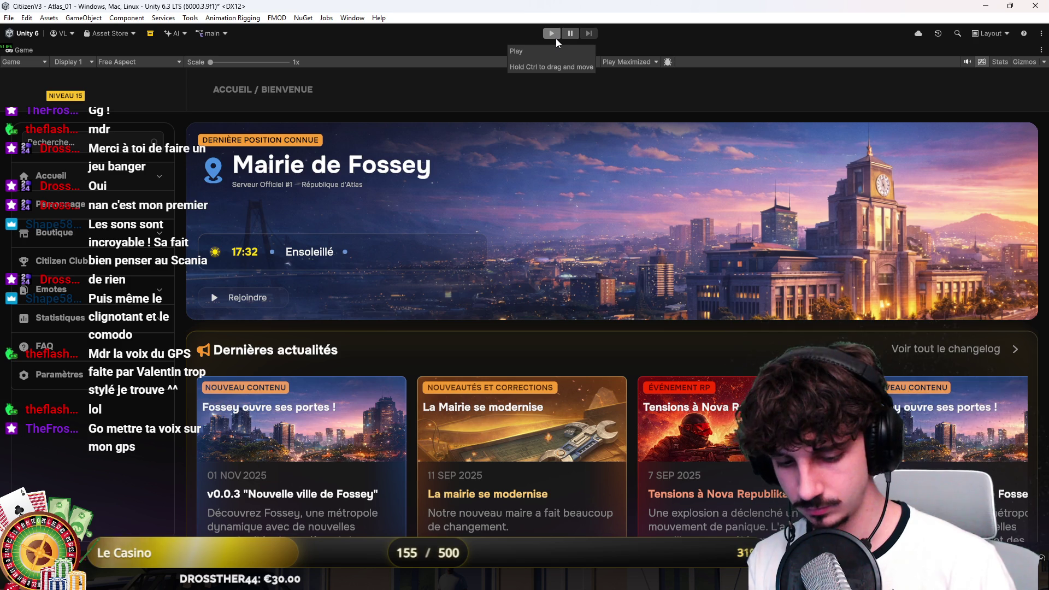
# Exit Play mode, return to the Scene tab, and fly down to street level
pyautogui.click(551, 33)
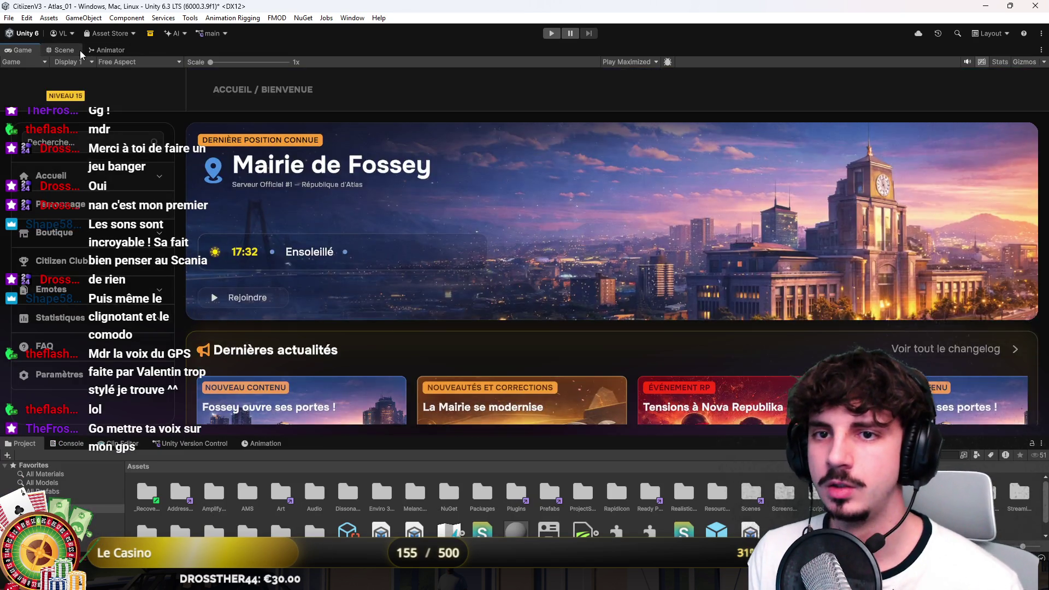
pyautogui.click(77, 50)
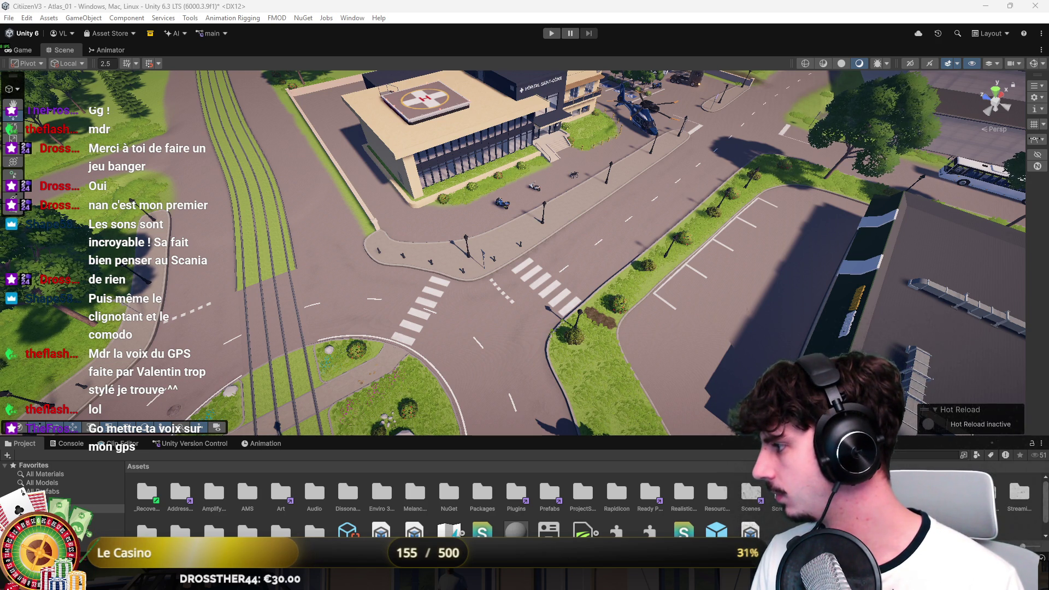
pyautogui.moveTo(476, 257)
pyautogui.mouseDown()
pyautogui.moveTo(694, 192)
pyautogui.moveTo(923, 276)
pyautogui.moveTo(705, 255)
pyautogui.moveTo(544, 264)
pyautogui.moveTo(476, 228)
pyautogui.moveTo(774, 234)
pyautogui.moveTo(836, 243)
pyautogui.moveTo(756, 274)
pyautogui.moveTo(433, 236)
pyautogui.mouseUp()
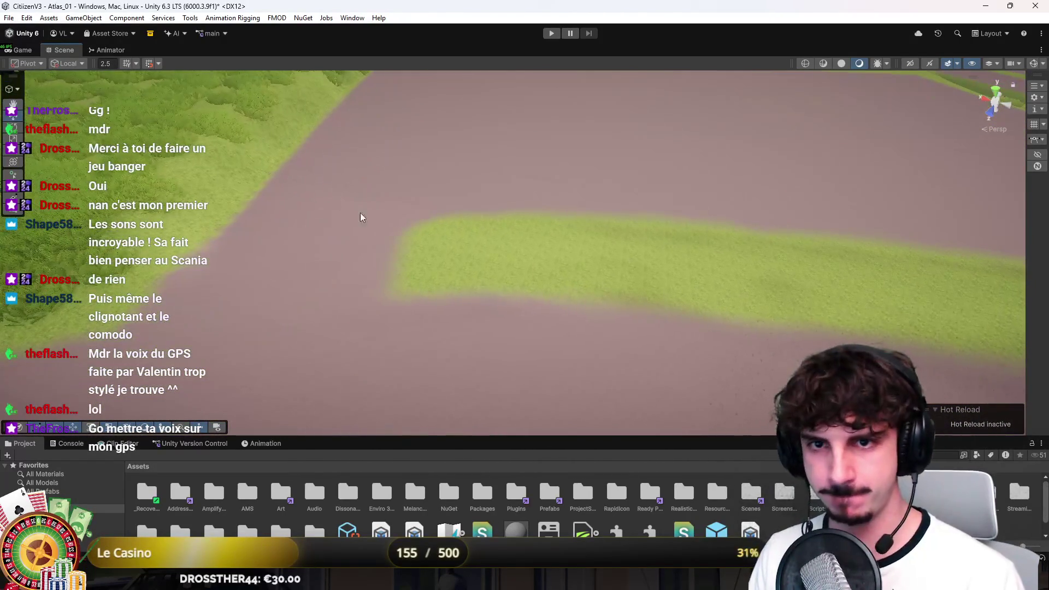
# Draw a six-knot spline along the grass strip's edge, curving around its end
pyautogui.click(13, 175)
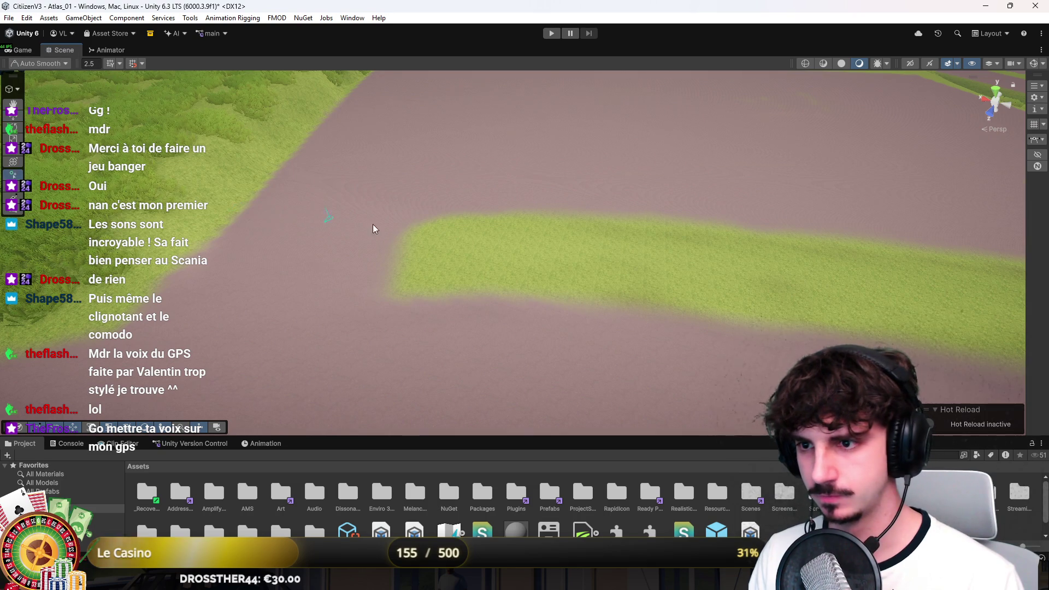
pyautogui.click(421, 226)
pyautogui.click(308, 256)
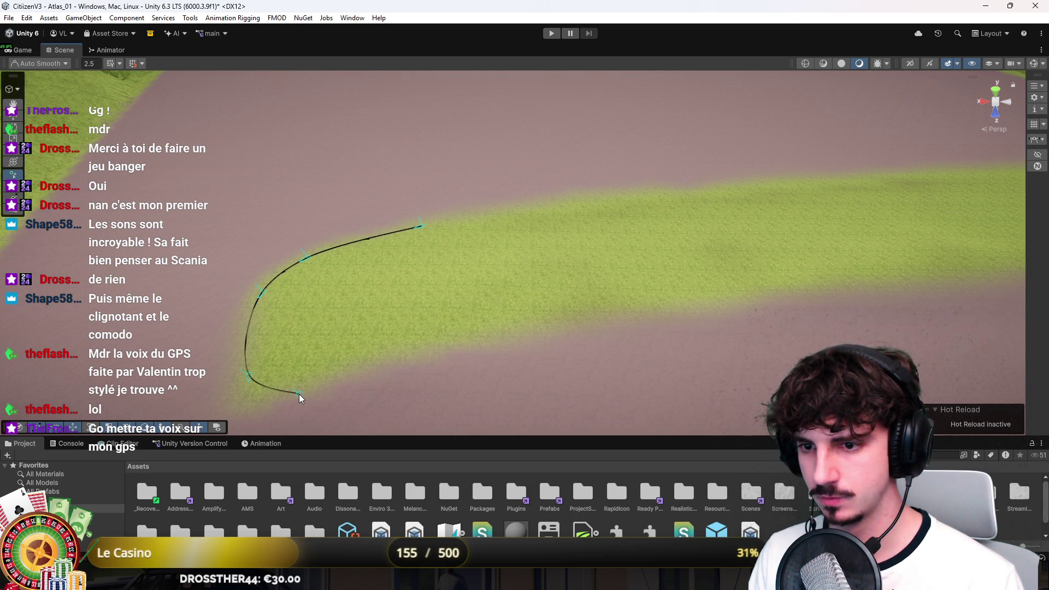
pyautogui.click(446, 345)
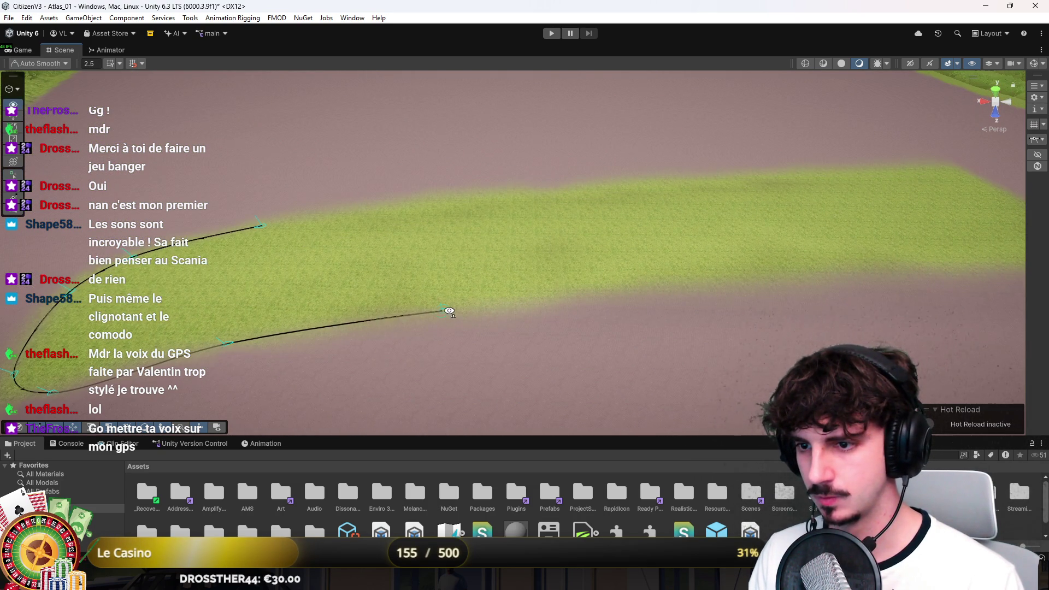
pyautogui.click(567, 273)
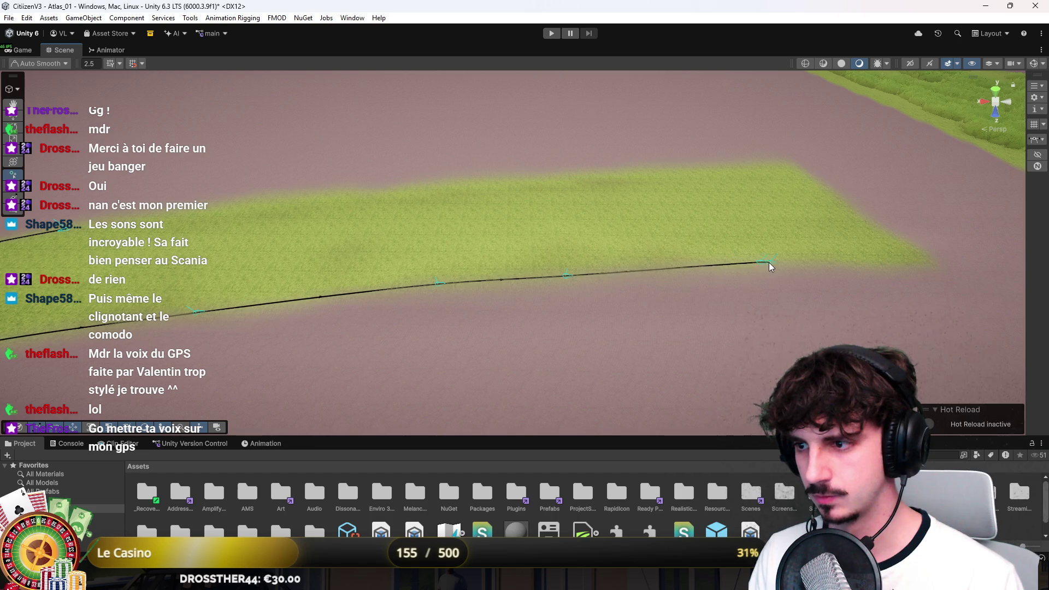
pyautogui.click(769, 262)
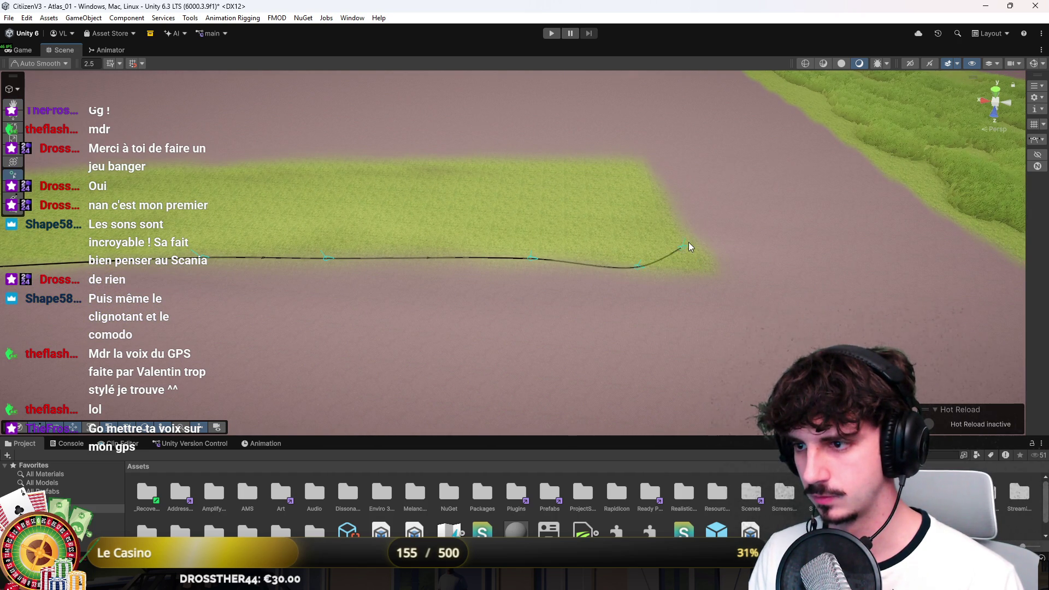
pyautogui.click(709, 270)
pyautogui.press('Escape')
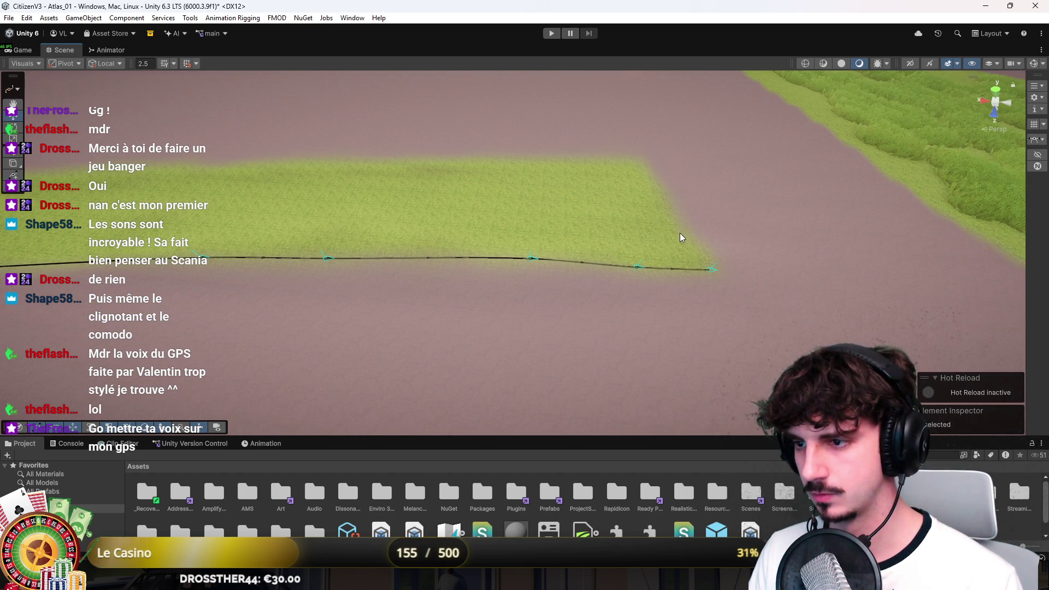
# Extend the spline with new knots around the strip's rounded end and along its far edge
pyautogui.moveTo(713, 273)
pyautogui.mouseDown()
pyautogui.moveTo(687, 240)
pyautogui.moveTo(683, 248)
pyautogui.mouseUp()
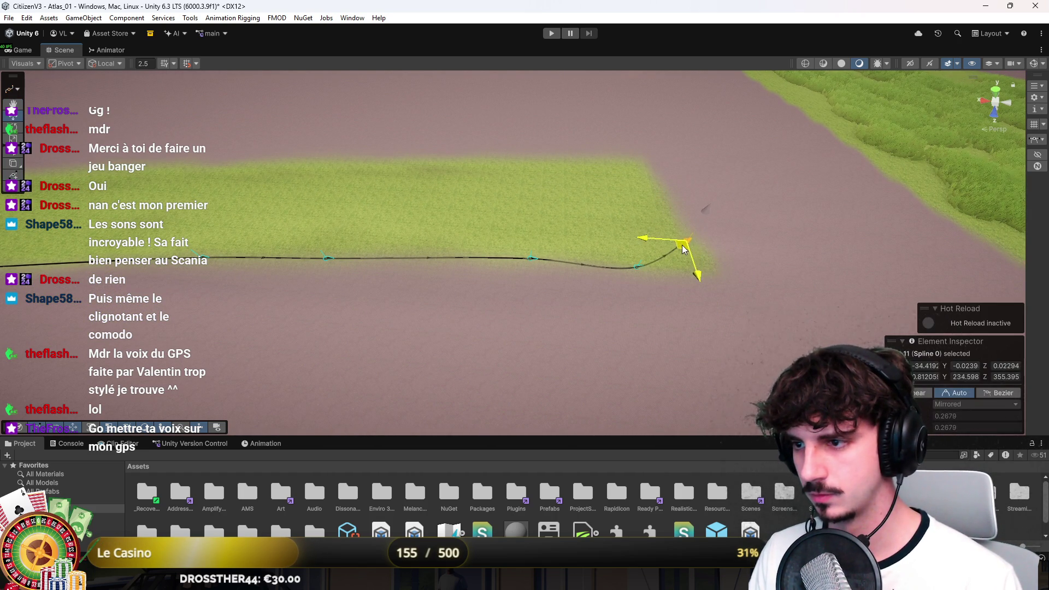
pyautogui.click(13, 162)
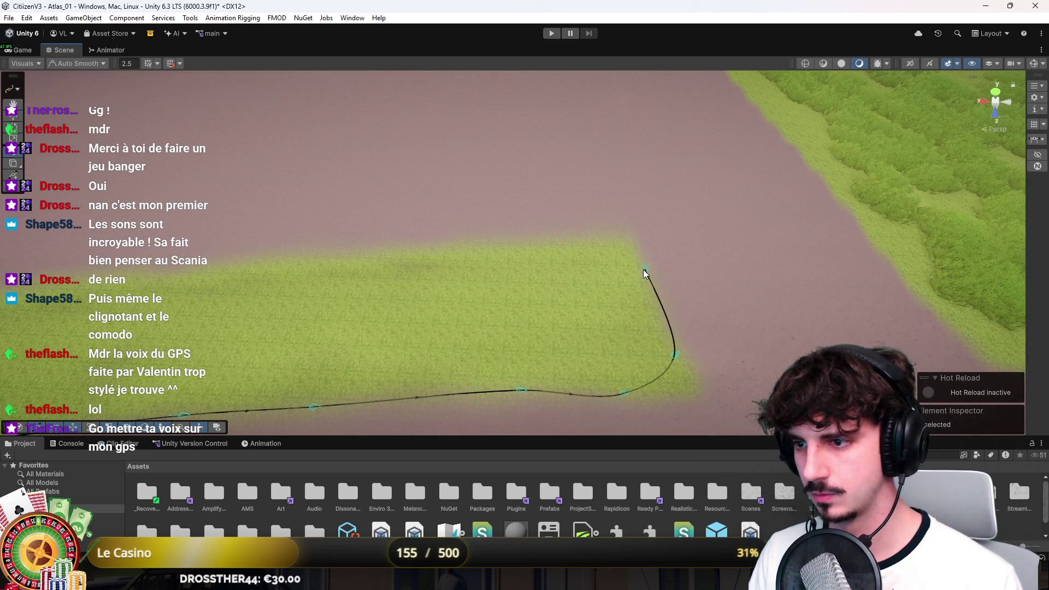
pyautogui.click(563, 244)
pyautogui.moveTo(313, 262)
pyautogui.mouseDown()
pyautogui.moveTo(263, 258)
pyautogui.moveTo(438, 243)
pyautogui.mouseUp()
pyautogui.press('Escape')
# Drag the rounded-end and top corner knots so the spline hugs the grass edge
pyautogui.moveTo(704, 293)
pyautogui.mouseDown()
pyautogui.moveTo(698, 283)
pyautogui.moveTo(605, 311)
pyautogui.mouseUp()
pyautogui.click(592, 275)
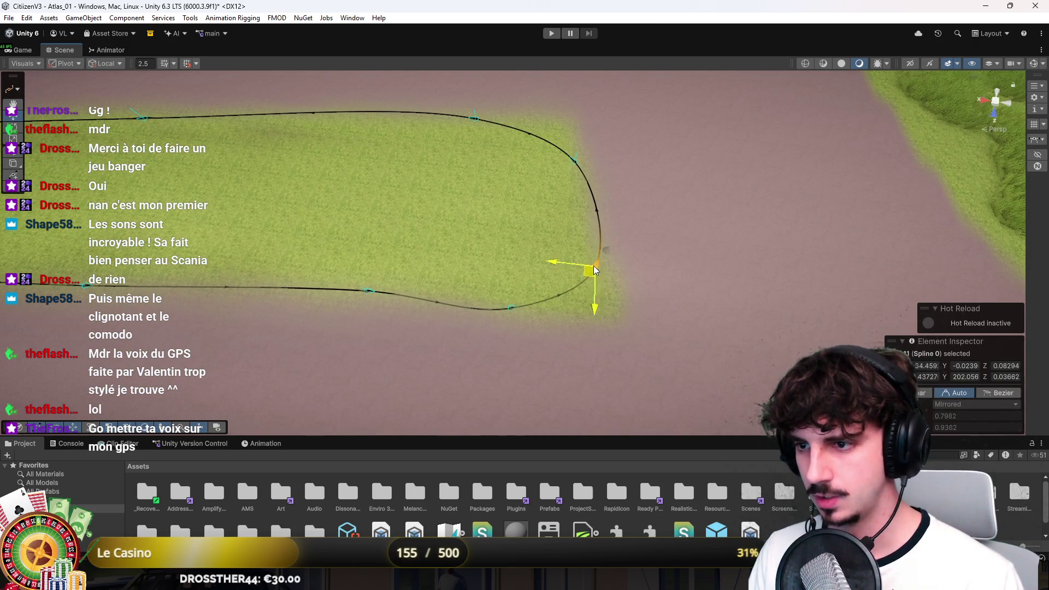
pyautogui.moveTo(592, 272); pyautogui.dragTo(596, 252)
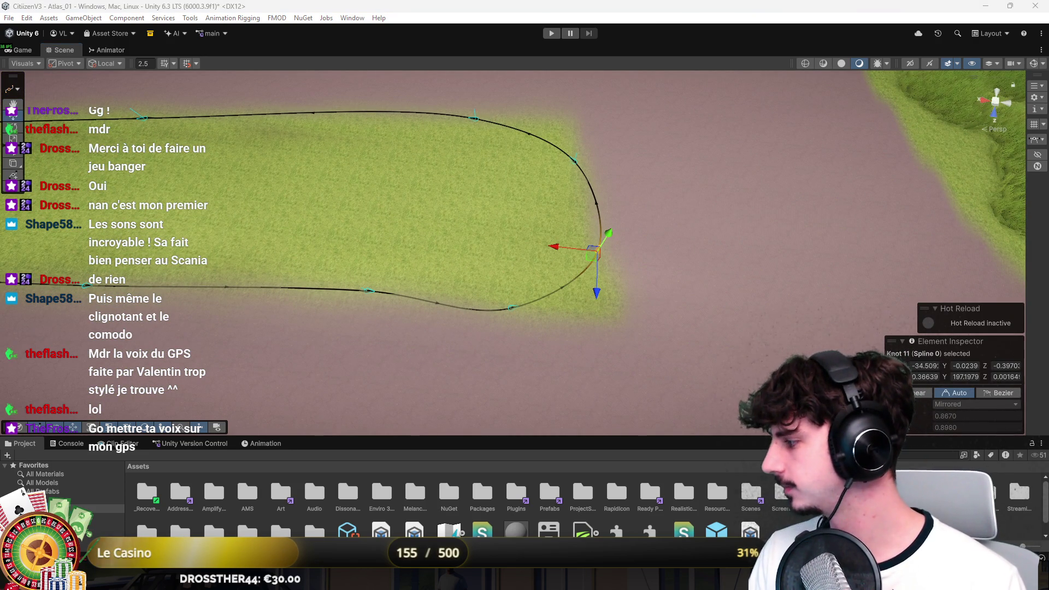
pyautogui.moveTo(508, 310); pyautogui.dragTo(557, 305)
pyautogui.moveTo(599, 257); pyautogui.dragTo(570, 151)
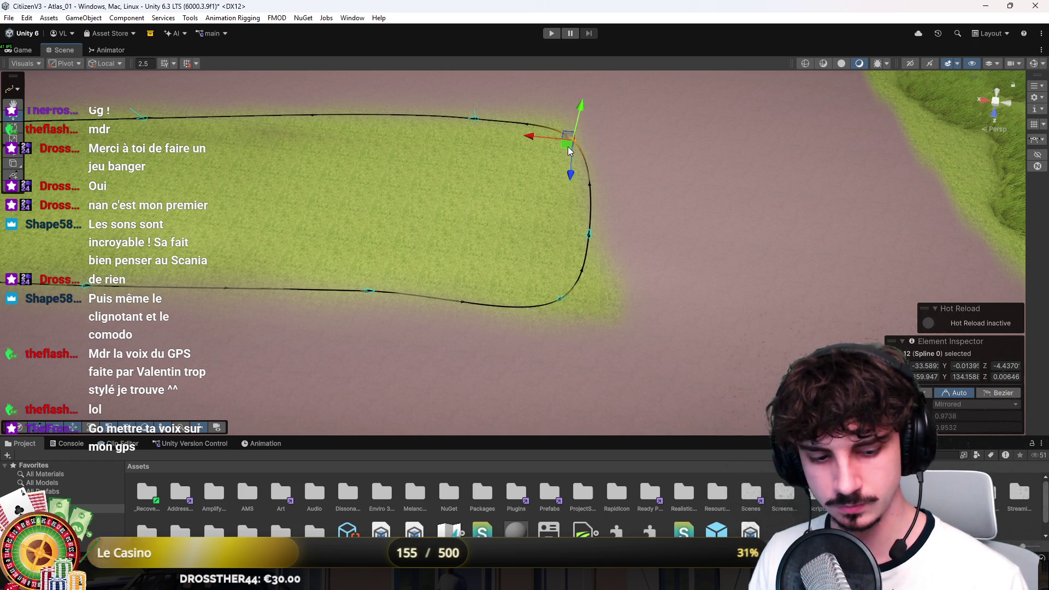
pyautogui.click(476, 119)
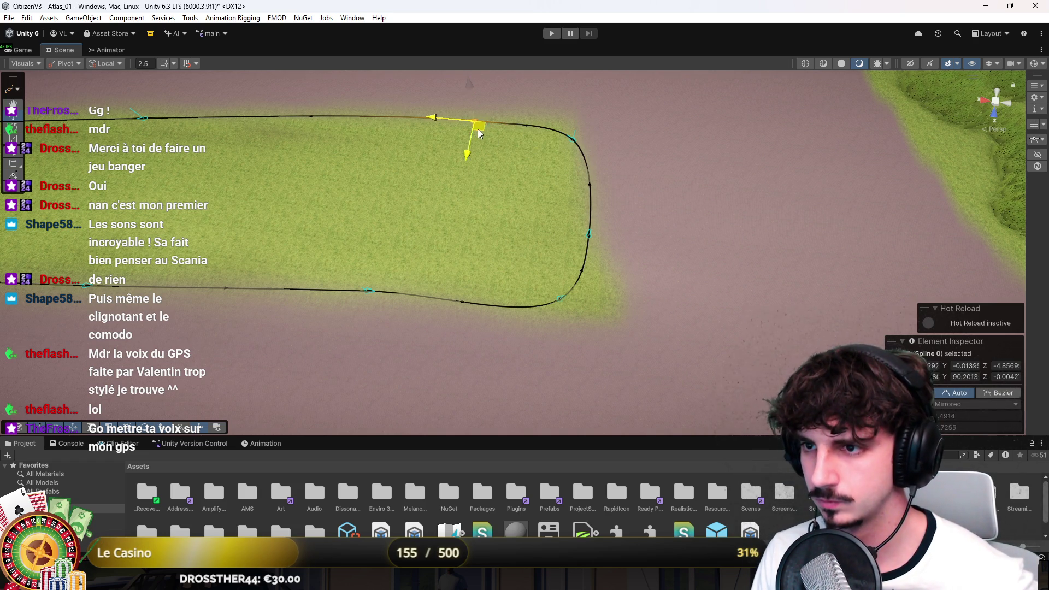
pyautogui.moveTo(479, 129)
pyautogui.mouseDown()
pyautogui.moveTo(568, 136)
pyautogui.moveTo(556, 135)
pyautogui.mouseUp()
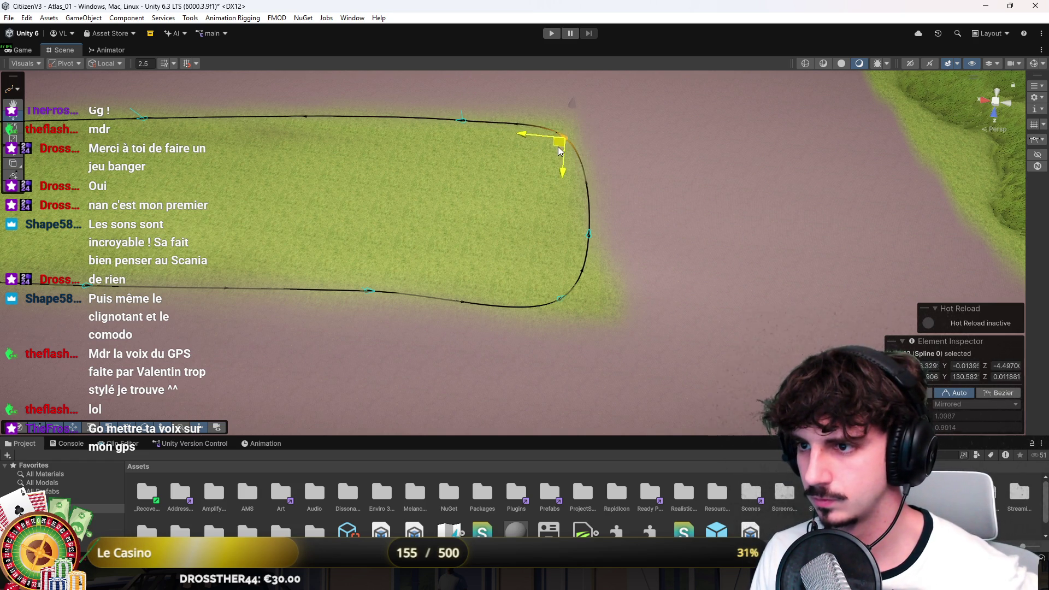
pyautogui.click(585, 235)
pyautogui.moveTo(586, 241)
pyautogui.mouseDown()
pyautogui.moveTo(393, 182)
pyautogui.moveTo(476, 159)
pyautogui.moveTo(568, 167)
pyautogui.moveTo(569, 179)
pyautogui.mouseUp()
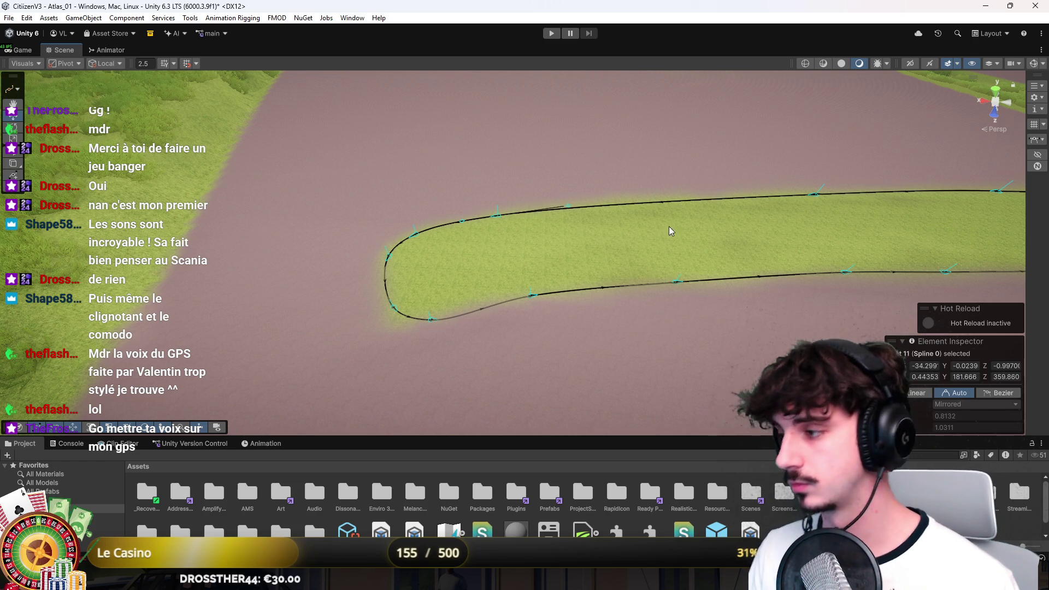
# Drag the last knots onto the grass island's edge and leave spline editing
pyautogui.moveTo(428, 328)
pyautogui.mouseDown()
pyautogui.moveTo(588, 305)
pyautogui.moveTo(581, 250)
pyautogui.moveTo(539, 225)
pyautogui.mouseUp()
pyautogui.click(538, 287)
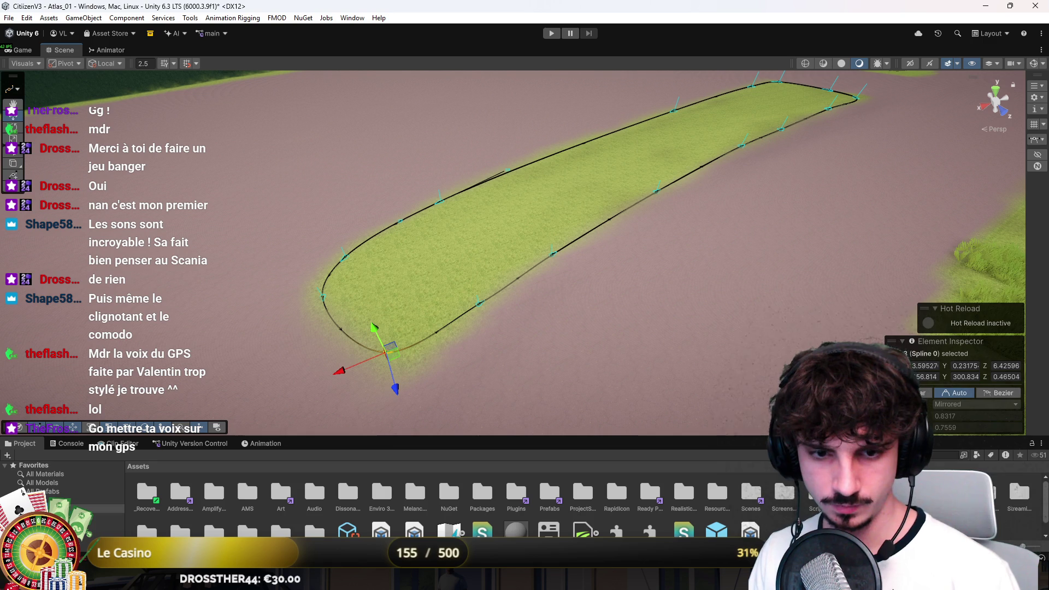
pyautogui.press('Escape')
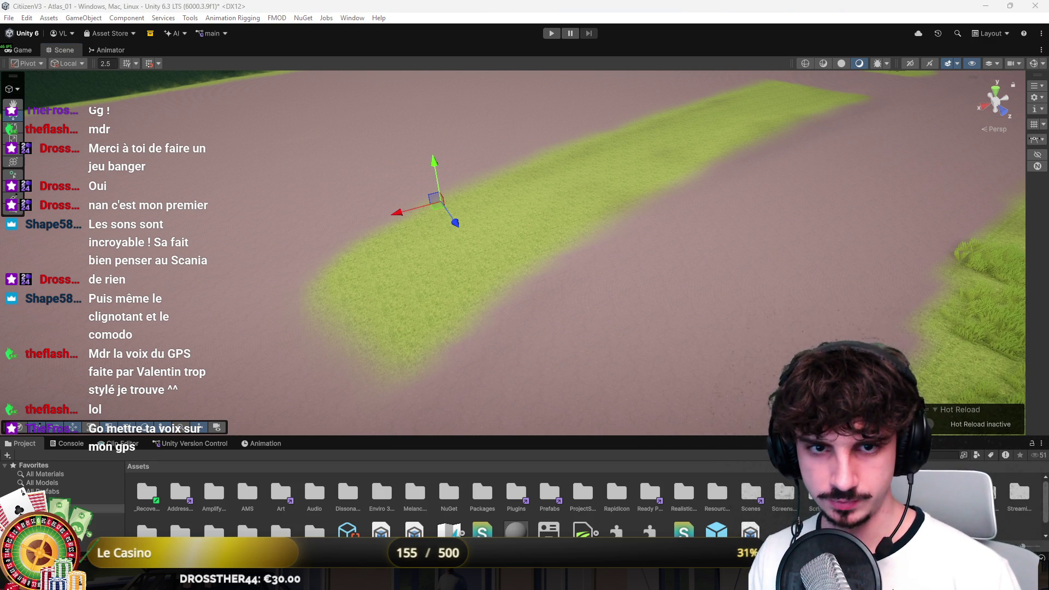
pyautogui.moveTo(3, 227)
pyautogui.mouseDown()
pyautogui.moveTo(1021, 162)
pyautogui.moveTo(530, 293)
pyautogui.mouseUp()
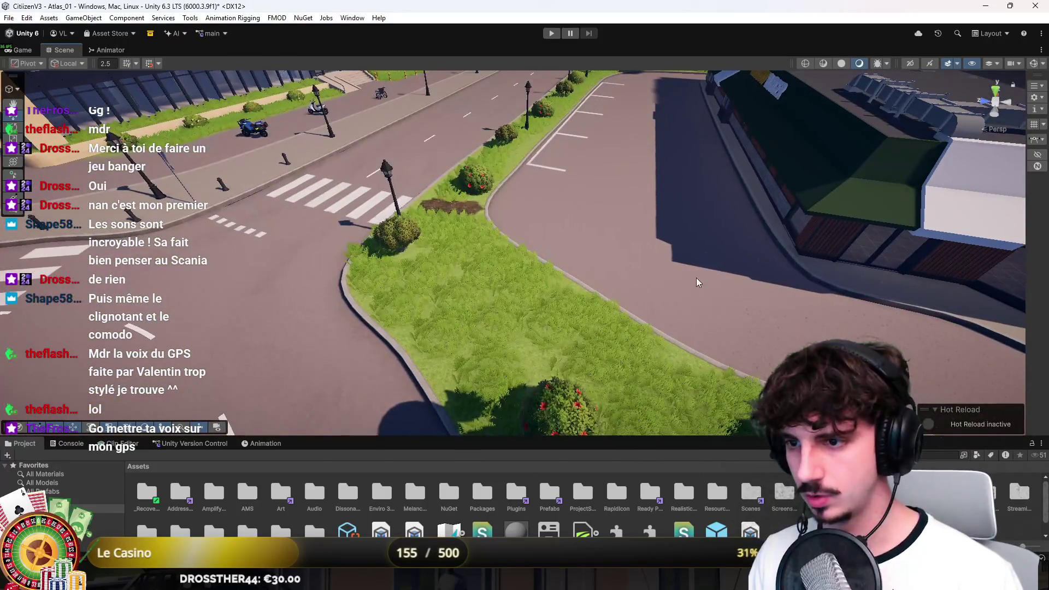
pyautogui.click(530, 294)
pyautogui.click(422, 331)
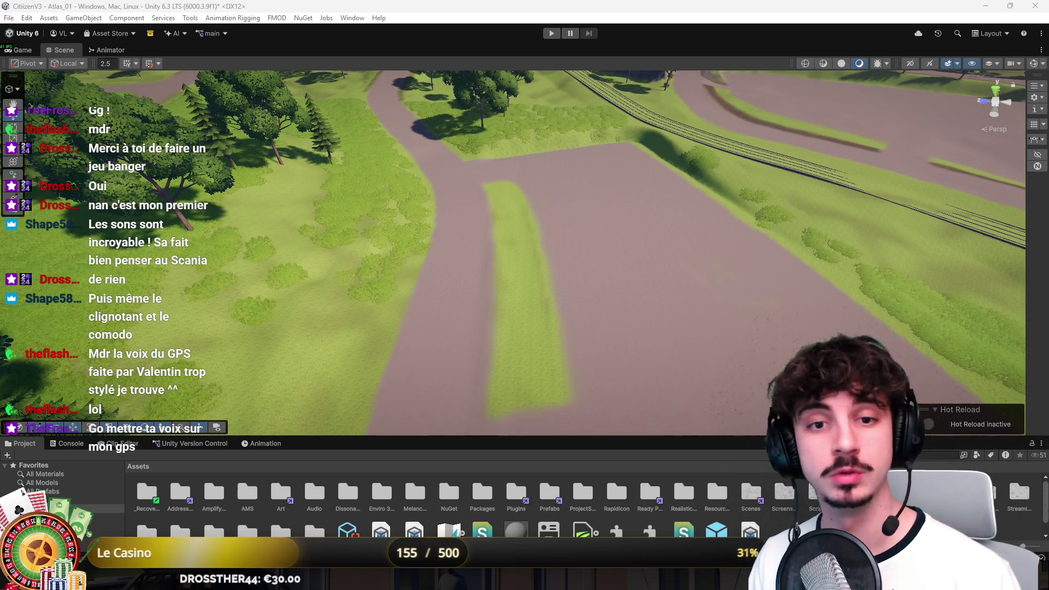
# Select the traced grass strip to generate its raised curb, then inspect it from several angles
pyautogui.click(489, 189)
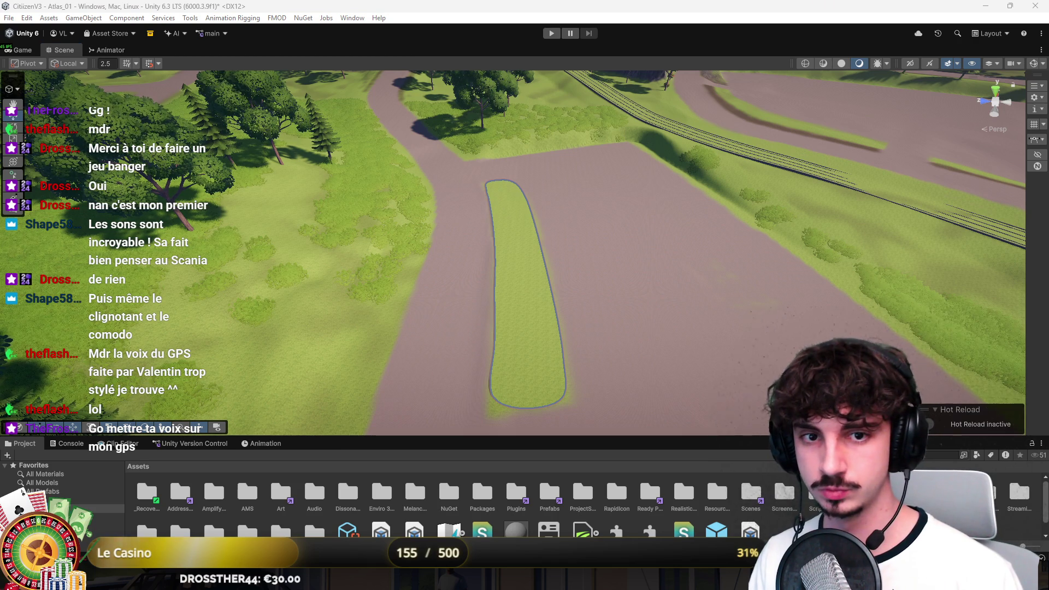
pyautogui.click(489, 188)
pyautogui.moveTo(546, 273)
pyautogui.mouseDown()
pyautogui.moveTo(646, 268)
pyautogui.moveTo(670, 171)
pyautogui.moveTo(684, 301)
pyautogui.mouseUp()
pyautogui.scroll(5, 705, 306)
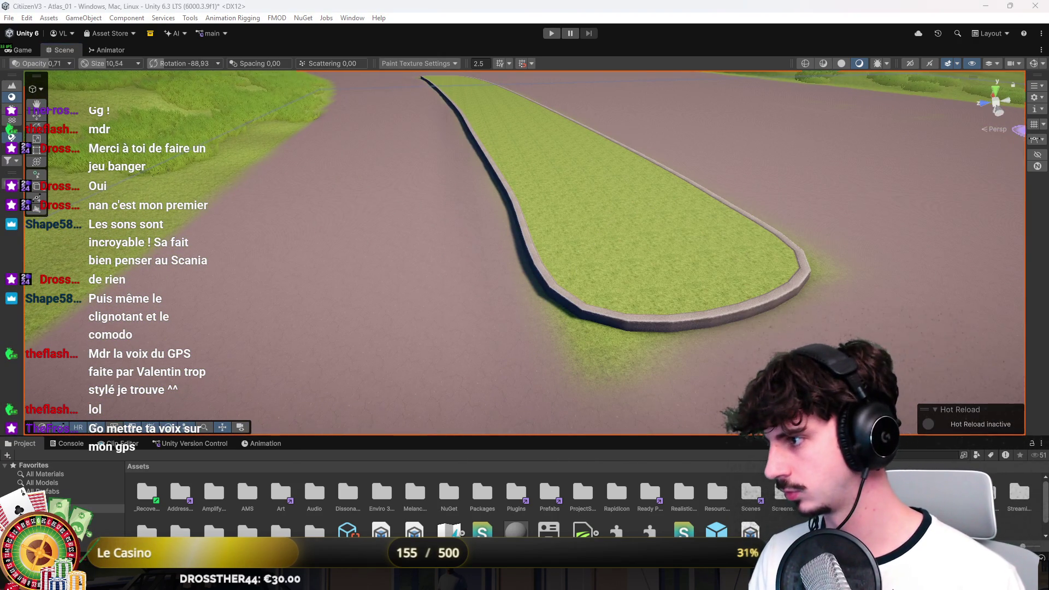
pyautogui.moveTo(953, 257)
pyautogui.mouseDown()
pyautogui.moveTo(589, 261)
pyautogui.moveTo(634, 224)
pyautogui.moveTo(805, 255)
pyautogui.mouseUp()
pyautogui.moveTo(847, 218)
pyautogui.mouseDown()
pyautogui.moveTo(668, 288)
pyautogui.moveTo(797, 225)
pyautogui.moveTo(665, 241)
pyautogui.moveTo(796, 211)
pyautogui.moveTo(497, 330)
pyautogui.moveTo(40, 98)
pyautogui.mouseUp()
pyautogui.click(40, 98)
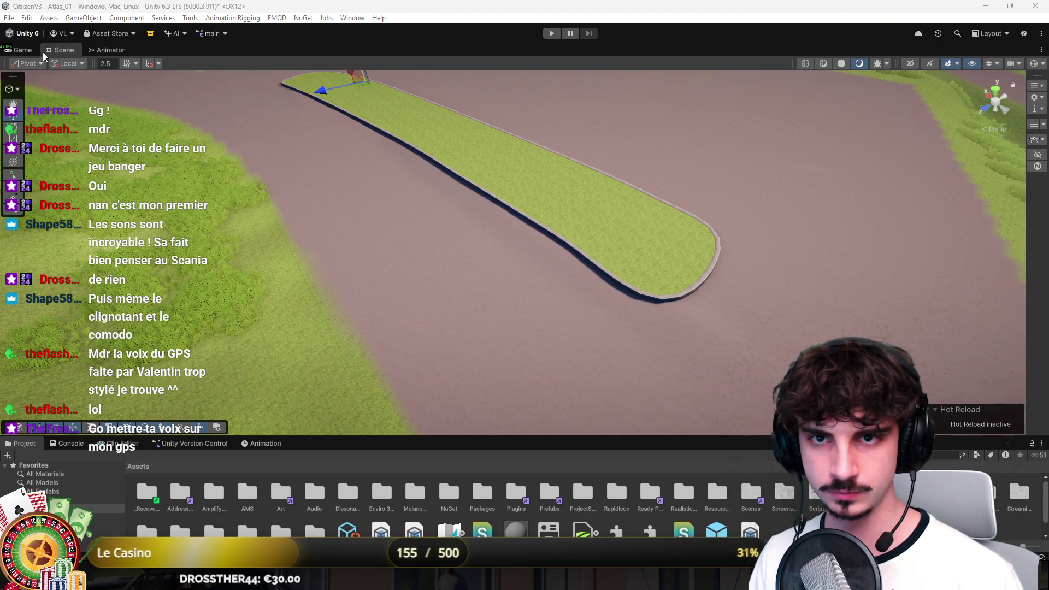
# Switch the tool context to splines and realign the island's right, bottom and left knots
pyautogui.click(17, 89)
pyautogui.click(64, 131)
pyautogui.moveTo(433, 146)
pyautogui.mouseDown()
pyautogui.moveTo(323, 147)
pyautogui.moveTo(328, 178)
pyautogui.moveTo(529, 182)
pyautogui.mouseUp()
pyautogui.click(523, 180)
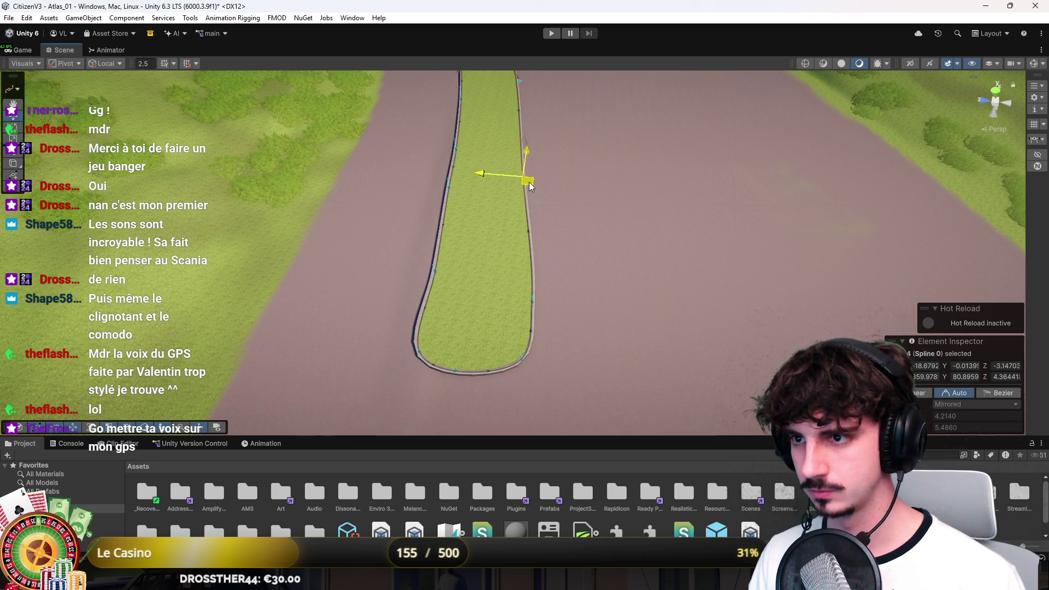
pyautogui.click(533, 303)
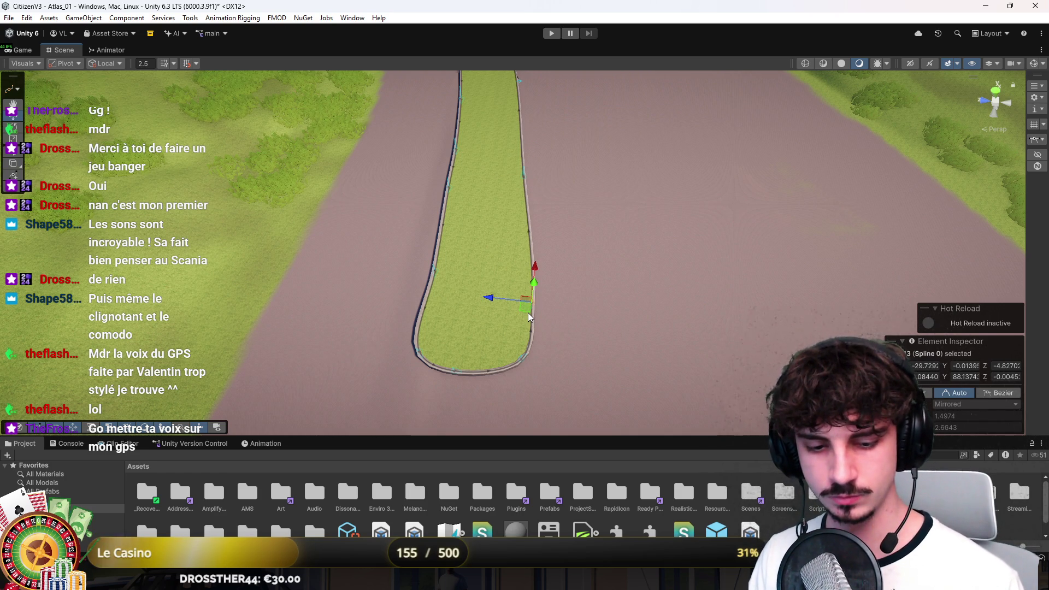
pyautogui.moveTo(533, 319); pyautogui.dragTo(518, 267)
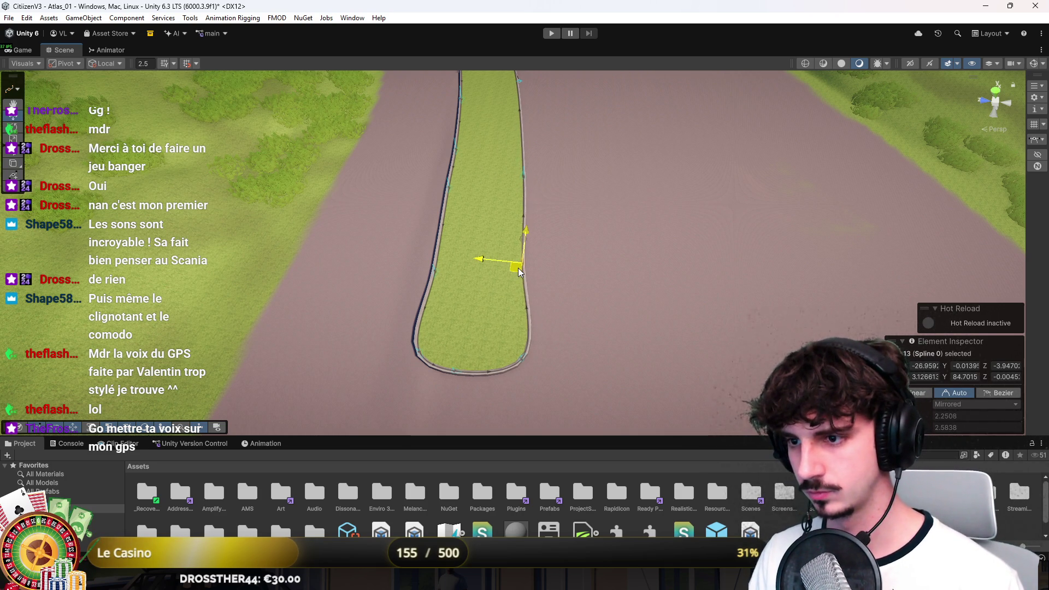
pyautogui.click(523, 357)
pyautogui.moveTo(520, 365)
pyautogui.mouseDown()
pyautogui.moveTo(517, 347)
pyautogui.moveTo(506, 363)
pyautogui.mouseUp()
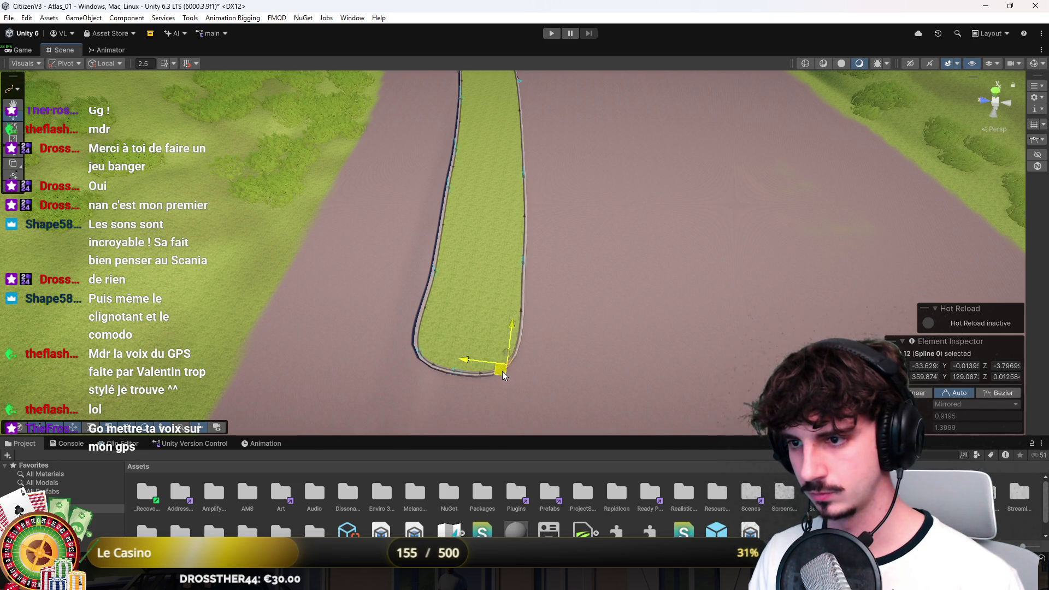
pyautogui.click(436, 276)
pyautogui.moveTo(437, 281); pyautogui.dragTo(440, 279)
# Reposition the remaining right and lower-edge knots so the curb follows the road cleanly
pyautogui.click(450, 195)
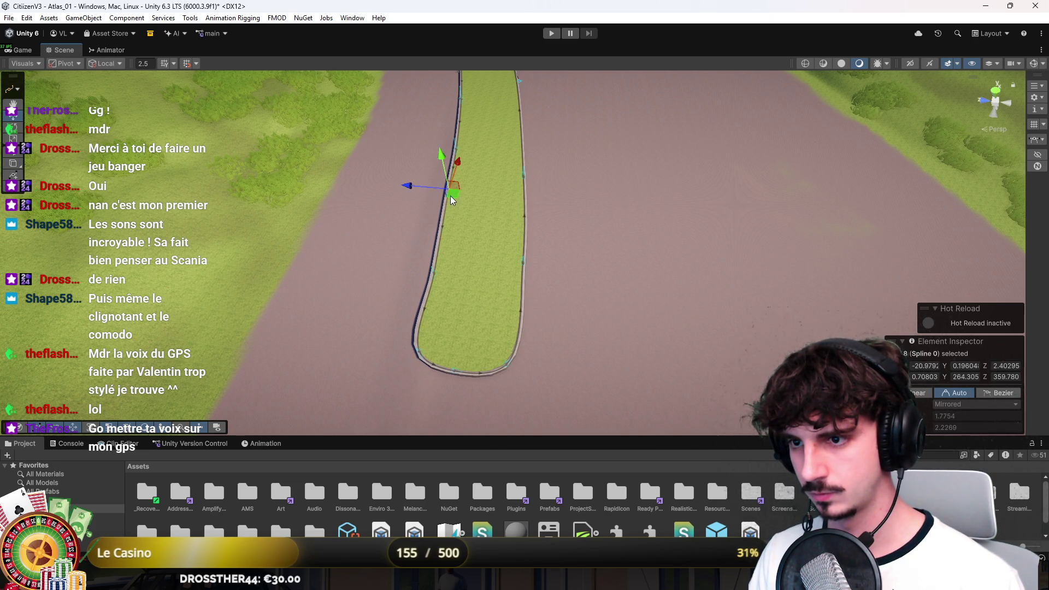
pyautogui.moveTo(452, 194); pyautogui.dragTo(477, 293)
pyautogui.click(536, 271)
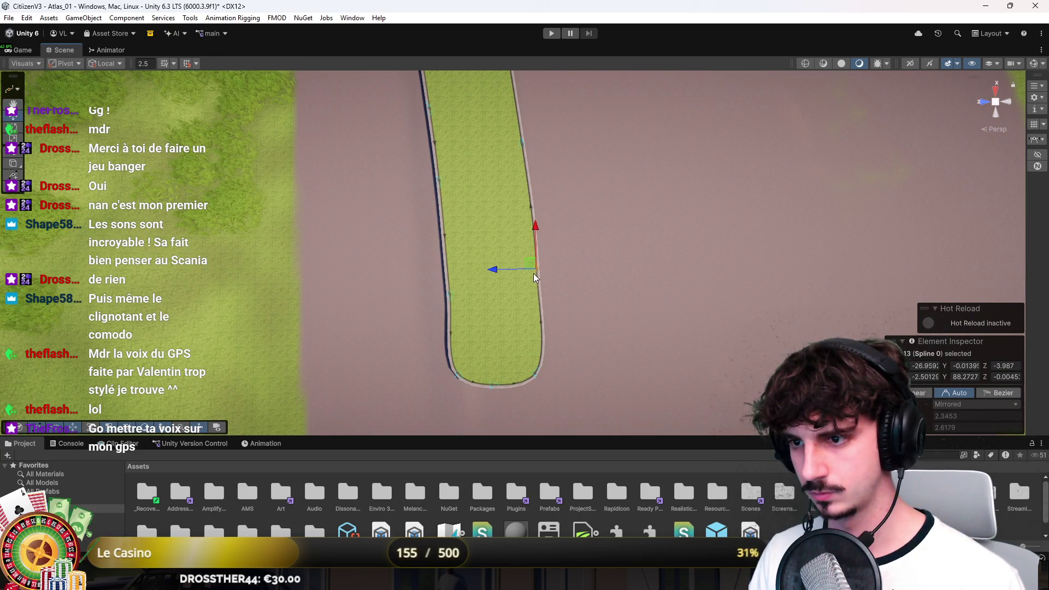
pyautogui.moveTo(532, 264)
pyautogui.mouseDown()
pyautogui.moveTo(528, 246)
pyautogui.moveTo(476, 250)
pyautogui.moveTo(539, 265)
pyautogui.moveTo(486, 255)
pyautogui.mouseUp()
pyautogui.click(473, 253)
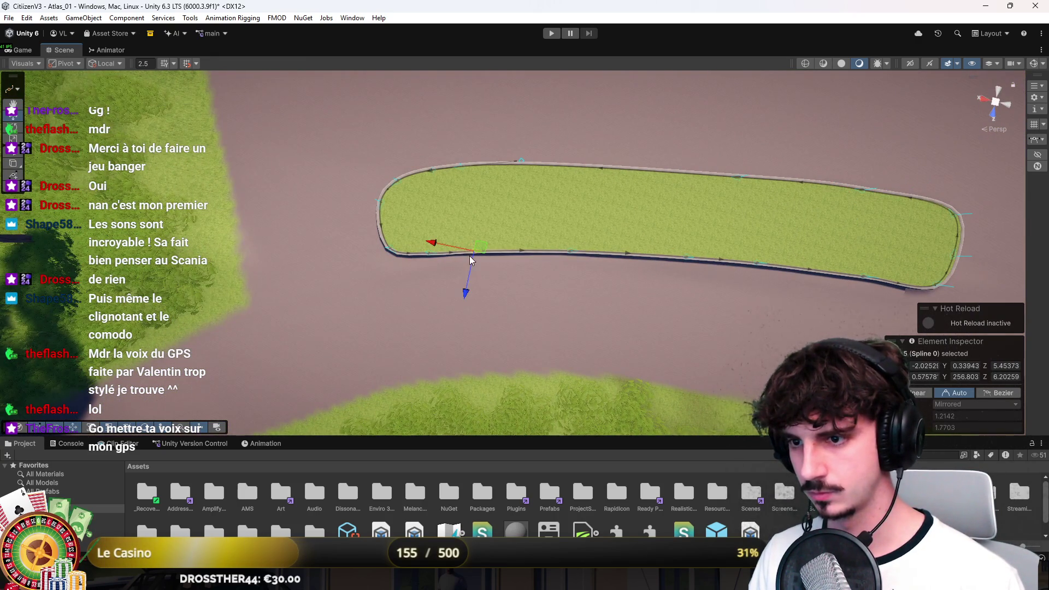
pyautogui.click(567, 251)
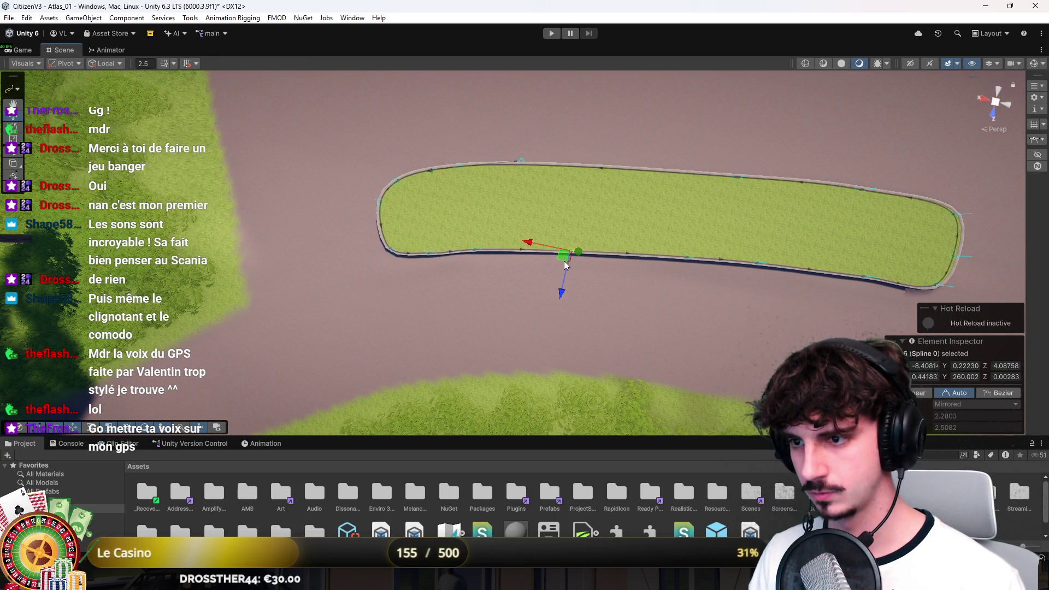
pyautogui.click(683, 255)
pyautogui.moveTo(683, 255); pyautogui.dragTo(593, 261)
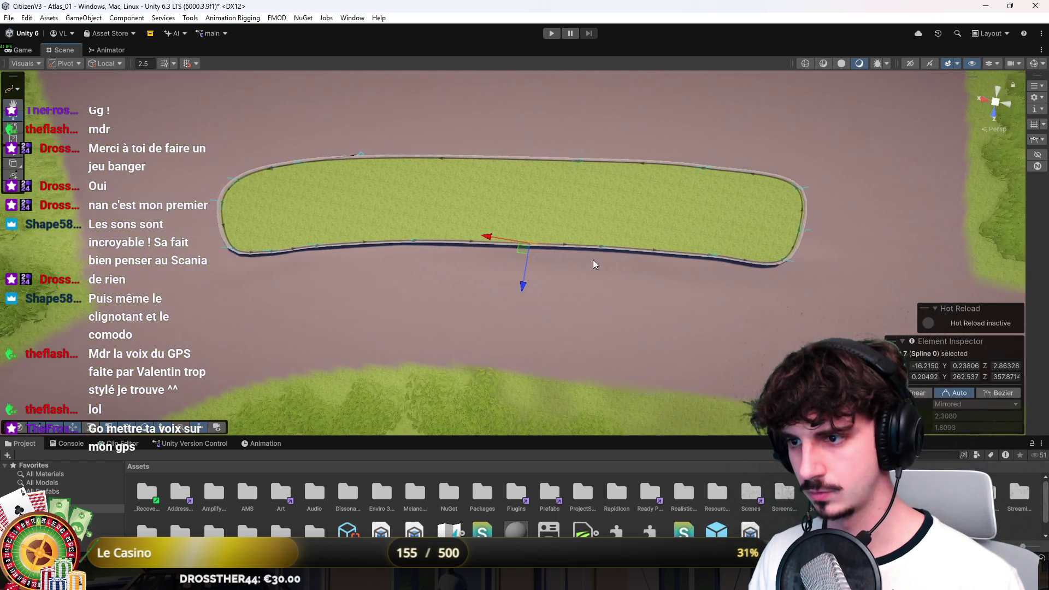
pyautogui.click(695, 260)
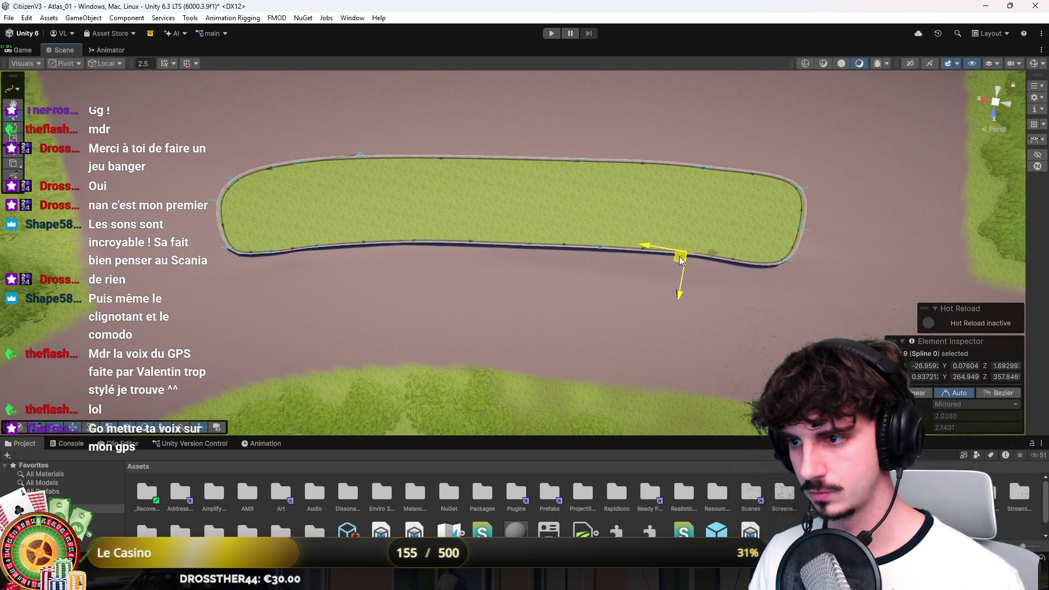
pyautogui.click(602, 251)
pyautogui.moveTo(602, 251)
pyautogui.mouseDown()
pyautogui.moveTo(677, 258)
pyautogui.moveTo(671, 266)
pyautogui.moveTo(571, 248)
pyautogui.moveTo(546, 206)
pyautogui.moveTo(549, 144)
pyautogui.moveTo(520, 269)
pyautogui.moveTo(558, 253)
pyautogui.moveTo(599, 204)
pyautogui.moveTo(752, 193)
pyautogui.moveTo(782, 171)
pyautogui.moveTo(780, 183)
pyautogui.moveTo(818, 187)
pyautogui.moveTo(573, 186)
pyautogui.moveTo(431, 206)
pyautogui.moveTo(483, 240)
pyautogui.mouseUp()
pyautogui.click(777, 267)
pyautogui.click(521, 269)
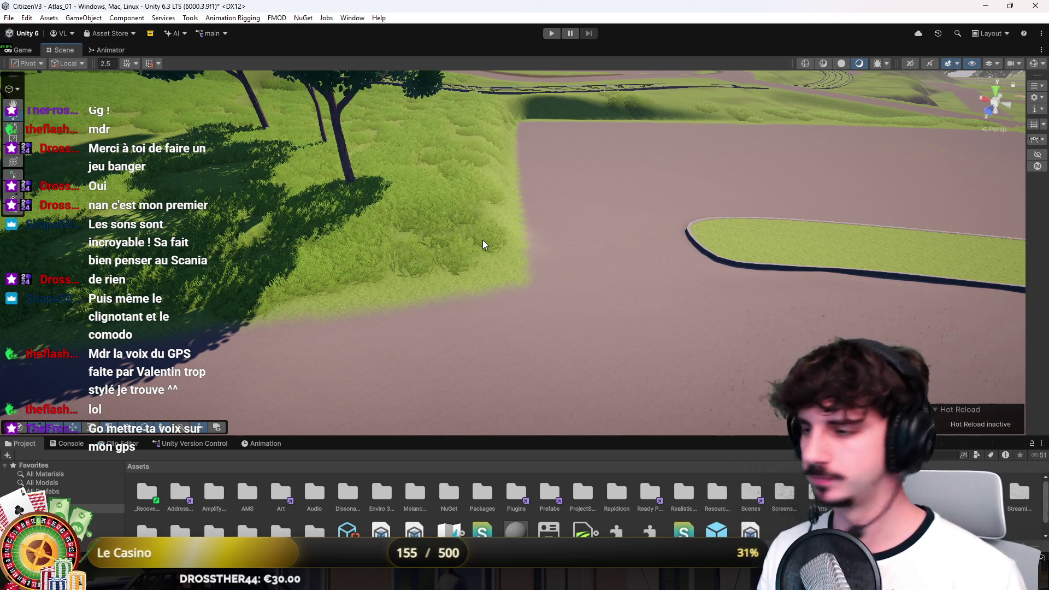
# Fly the view to another stretch of road and select its grass median
pyautogui.moveTo(482, 241)
pyautogui.mouseDown()
pyautogui.moveTo(521, 236)
pyautogui.moveTo(517, 227)
pyautogui.moveTo(459, 246)
pyautogui.moveTo(494, 237)
pyautogui.moveTo(538, 245)
pyautogui.moveTo(497, 321)
pyautogui.moveTo(450, 228)
pyautogui.moveTo(517, 232)
pyautogui.moveTo(386, 222)
pyautogui.moveTo(342, 182)
pyautogui.moveTo(588, 197)
pyautogui.moveTo(565, 169)
pyautogui.mouseUp()
pyautogui.moveTo(564, 169)
pyautogui.mouseDown()
pyautogui.moveTo(417, 164)
pyautogui.moveTo(384, 176)
pyautogui.moveTo(256, 140)
pyautogui.moveTo(288, 157)
pyautogui.moveTo(504, 140)
pyautogui.moveTo(550, 152)
pyautogui.moveTo(551, 169)
pyautogui.mouseUp()
pyautogui.click(632, 315)
pyautogui.press('Escape')
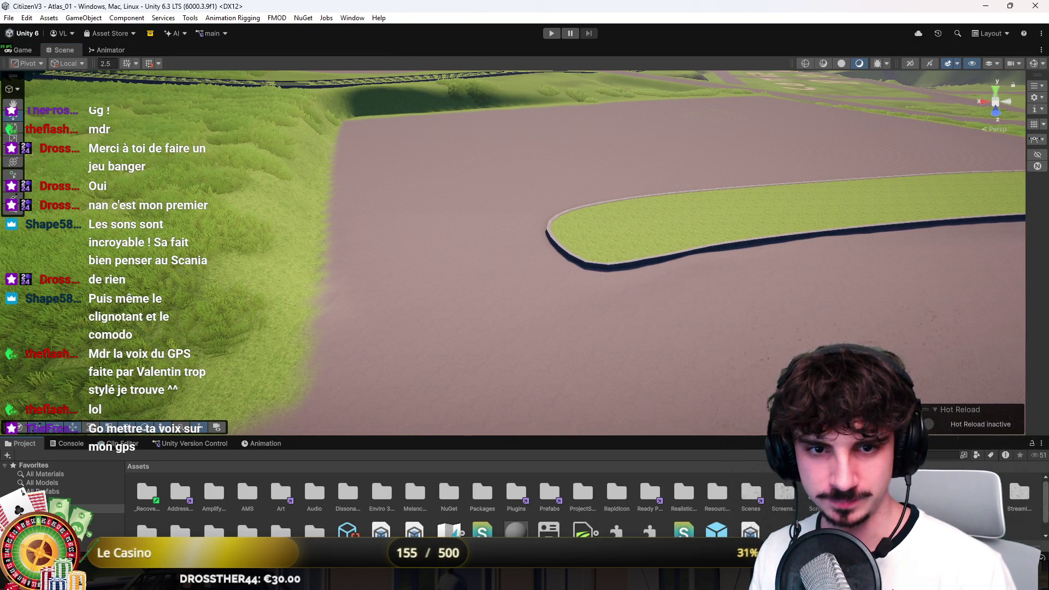
pyautogui.click(765, 219)
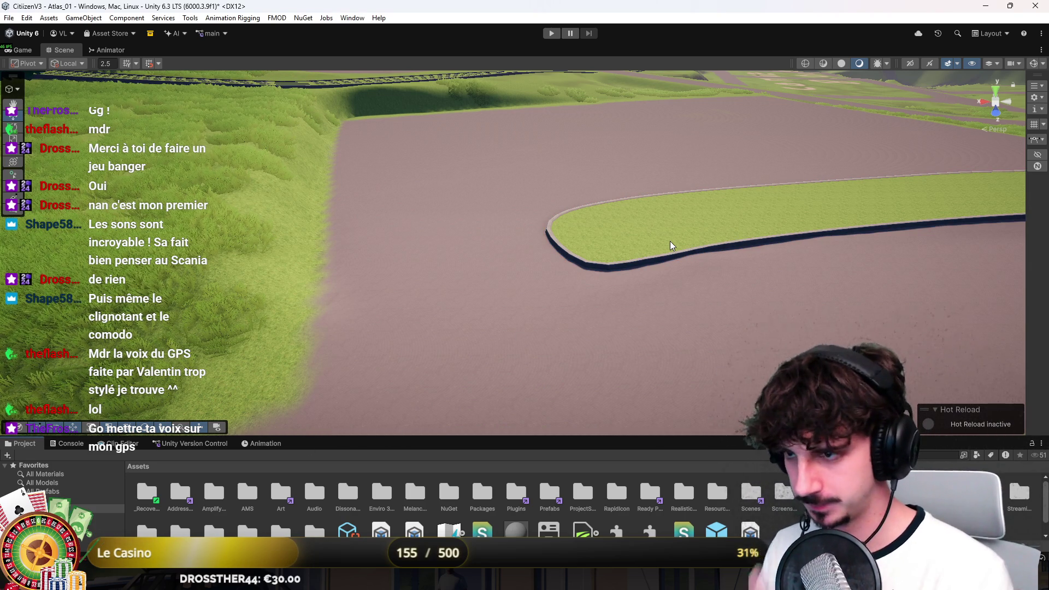
# From an aerial overview, select an existing bush to reveal the grass bush prefab in the assets
pyautogui.moveTo(671, 246); pyautogui.dragTo(577, 219)
pyautogui.moveTo(265, 264)
pyautogui.mouseDown()
pyautogui.moveTo(288, 345)
pyautogui.moveTo(840, 187)
pyautogui.moveTo(833, 173)
pyautogui.moveTo(826, 208)
pyautogui.moveTo(723, 171)
pyautogui.moveTo(611, 415)
pyautogui.mouseUp()
pyautogui.click(498, 283)
pyautogui.click(497, 282)
# Drop a grass bush prefab onto the long median and shift it left along it
pyautogui.moveTo(499, 394)
pyautogui.mouseDown()
pyautogui.moveTo(392, 246)
pyautogui.moveTo(382, 254)
pyautogui.mouseUp()
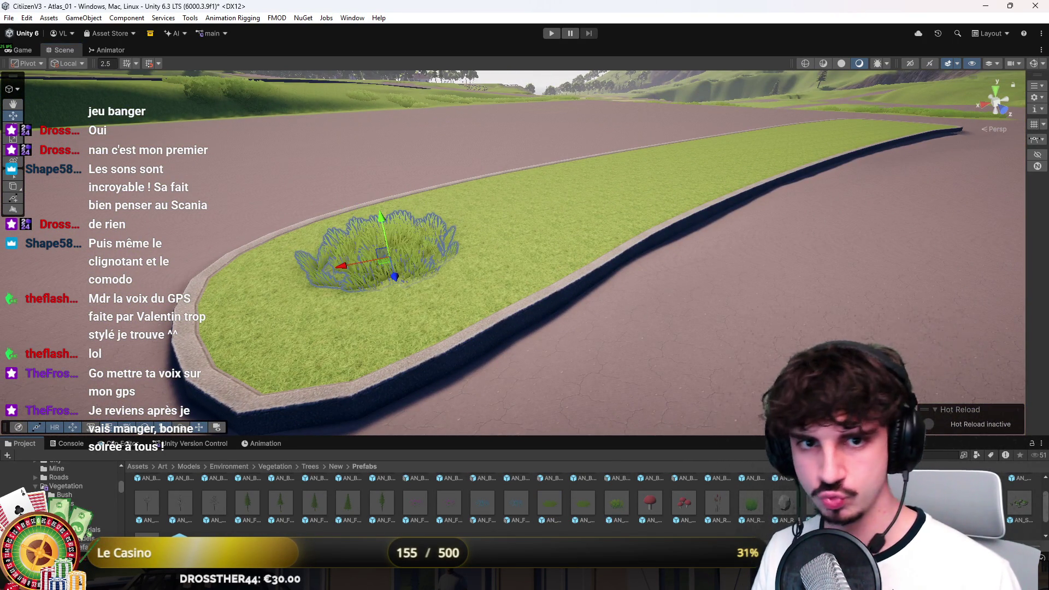
pyautogui.click(415, 297)
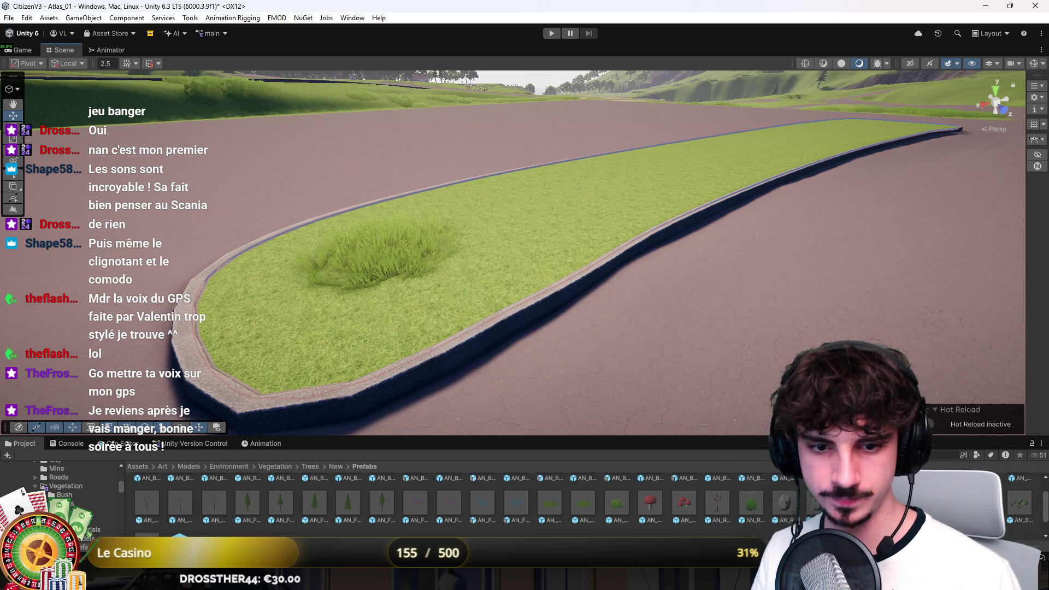
pyautogui.click(377, 257)
pyautogui.moveTo(341, 187)
pyautogui.mouseDown()
pyautogui.moveTo(540, 310)
pyautogui.moveTo(484, 326)
pyautogui.moveTo(516, 344)
pyautogui.moveTo(595, 338)
pyautogui.moveTo(534, 344)
pyautogui.moveTo(813, 252)
pyautogui.moveTo(655, 294)
pyautogui.moveTo(617, 328)
pyautogui.mouseUp()
pyautogui.moveTo(575, 356)
pyautogui.mouseDown()
pyautogui.moveTo(579, 316)
pyautogui.moveTo(524, 322)
pyautogui.moveTo(542, 316)
pyautogui.mouseUp()
pyautogui.moveTo(542, 316); pyautogui.dragTo(686, 310)
pyautogui.moveTo(767, 308)
pyautogui.mouseDown()
pyautogui.moveTo(687, 306)
pyautogui.moveTo(904, 241)
pyautogui.moveTo(789, 232)
pyautogui.moveTo(439, 251)
pyautogui.moveTo(483, 237)
pyautogui.mouseUp()
# Move the grass clump right along the median, framing it with F
pyautogui.click(440, 251)
pyautogui.click(483, 237)
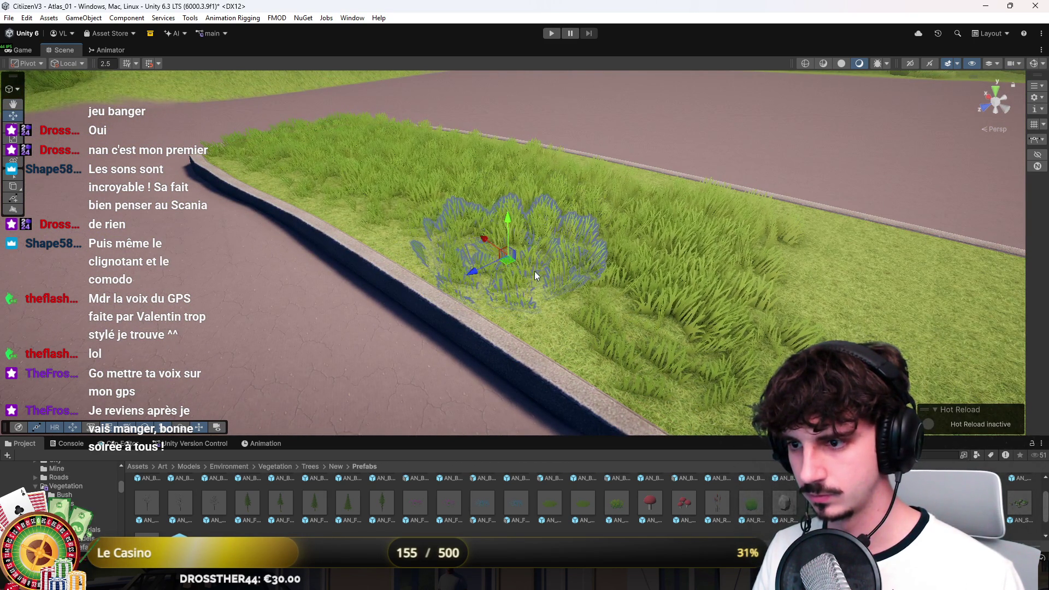
pyautogui.scroll(-5, 480, 235)
pyautogui.moveTo(479, 235); pyautogui.dragTo(516, 244)
pyautogui.press('f')
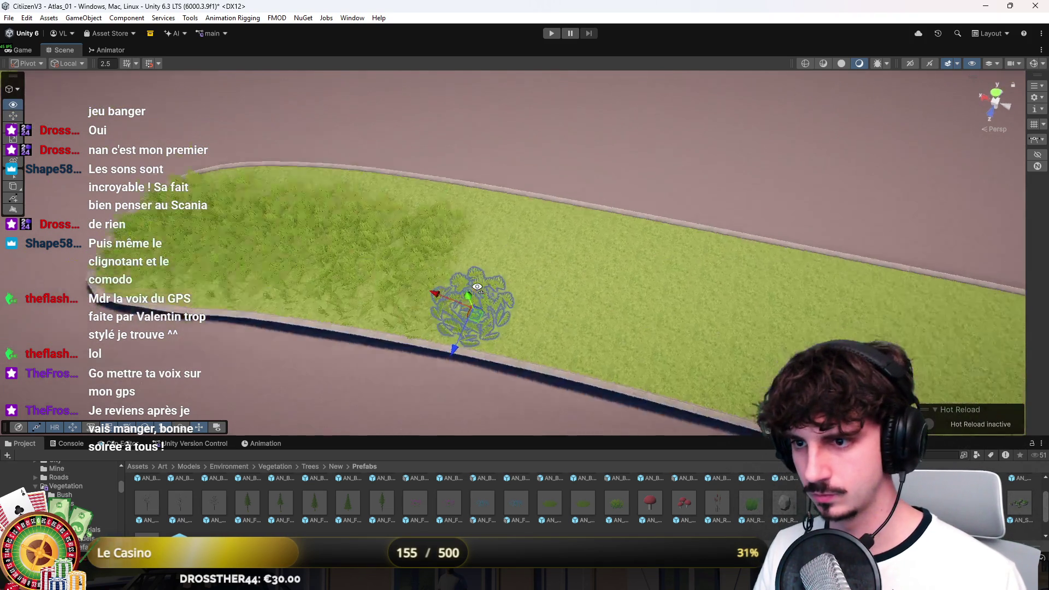
pyautogui.press('e')
pyautogui.press('w')
pyautogui.moveTo(493, 265); pyautogui.dragTo(508, 214)
pyautogui.press('e')
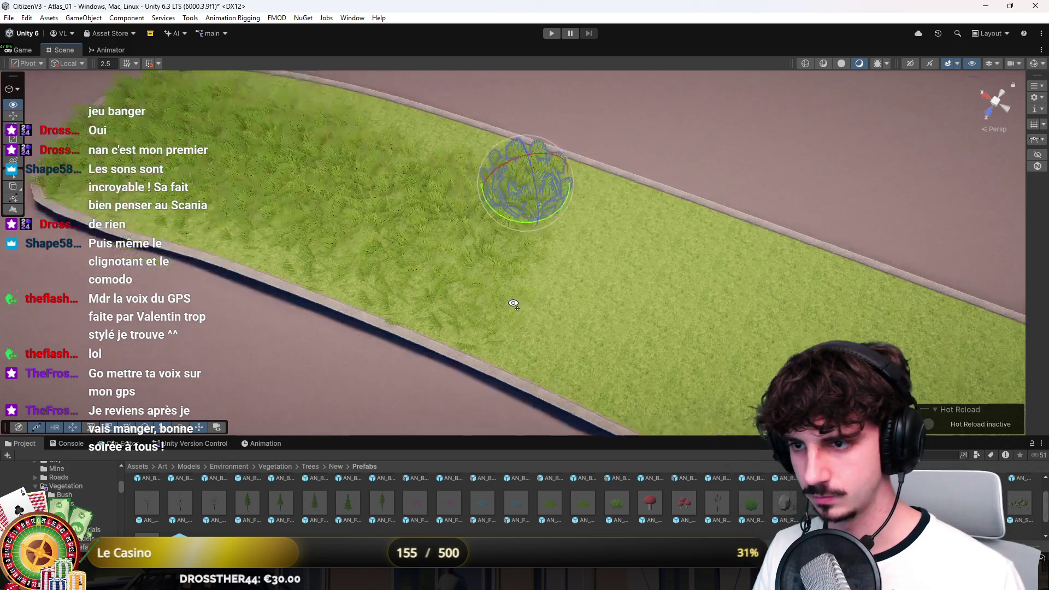
# Pull the view back, then slide the clump further right along the median
pyautogui.scroll(5, 514, 215)
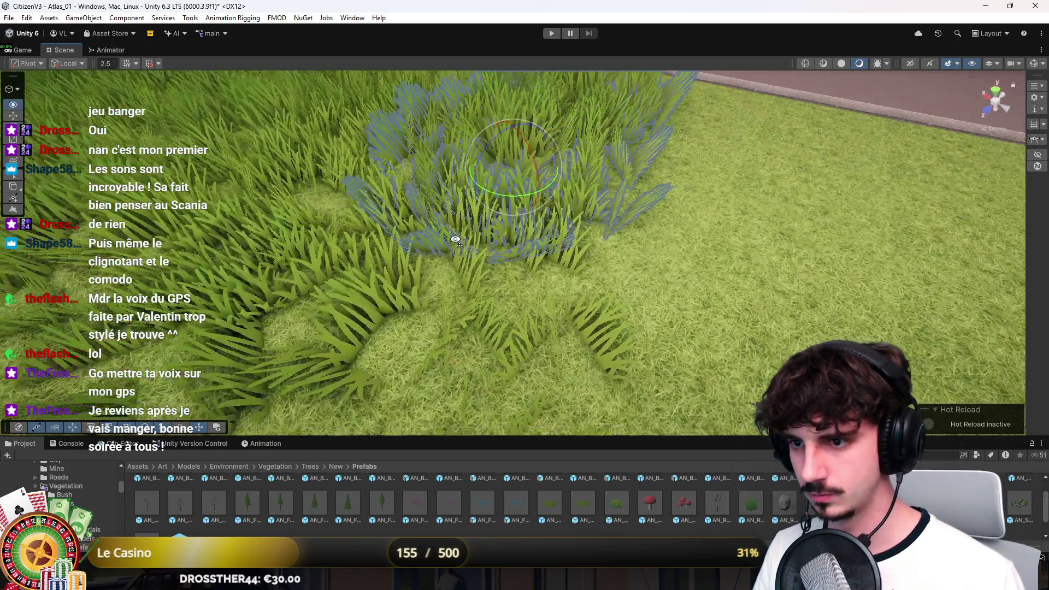
pyautogui.moveTo(455, 239)
pyautogui.mouseDown()
pyautogui.moveTo(479, 257)
pyautogui.moveTo(427, 264)
pyautogui.moveTo(423, 277)
pyautogui.moveTo(457, 232)
pyautogui.moveTo(652, 241)
pyautogui.mouseUp()
pyautogui.press('f')
pyautogui.scroll(-5, 441, 279)
pyautogui.press('w')
pyautogui.press('f')
pyautogui.moveTo(503, 262)
pyautogui.mouseDown()
pyautogui.moveTo(662, 271)
pyautogui.moveTo(639, 256)
pyautogui.mouseUp()
pyautogui.press('f')
# Spin the clump around its vertical axis and keep moving it right along the median
pyautogui.press('e')
pyautogui.moveTo(532, 271); pyautogui.dragTo(670, 286)
pyautogui.press('w')
pyautogui.moveTo(547, 220); pyautogui.dragTo(595, 219)
pyautogui.press('e')
pyautogui.press('f')
pyautogui.press('w')
pyautogui.moveTo(511, 273)
pyautogui.mouseDown()
pyautogui.moveTo(586, 269)
pyautogui.moveTo(543, 247)
pyautogui.moveTo(600, 251)
pyautogui.moveTo(651, 282)
pyautogui.moveTo(601, 250)
pyautogui.moveTo(645, 256)
pyautogui.mouseUp()
# Alternate move and rotate to slide the clump further right along the median
pyautogui.press('e')
pyautogui.press('w')
pyautogui.press('e')
pyautogui.press('w')
pyautogui.press('f')
pyautogui.moveTo(532, 254)
pyautogui.mouseDown()
pyautogui.moveTo(586, 255)
pyautogui.moveTo(444, 276)
pyautogui.mouseUp()
pyautogui.press('e')
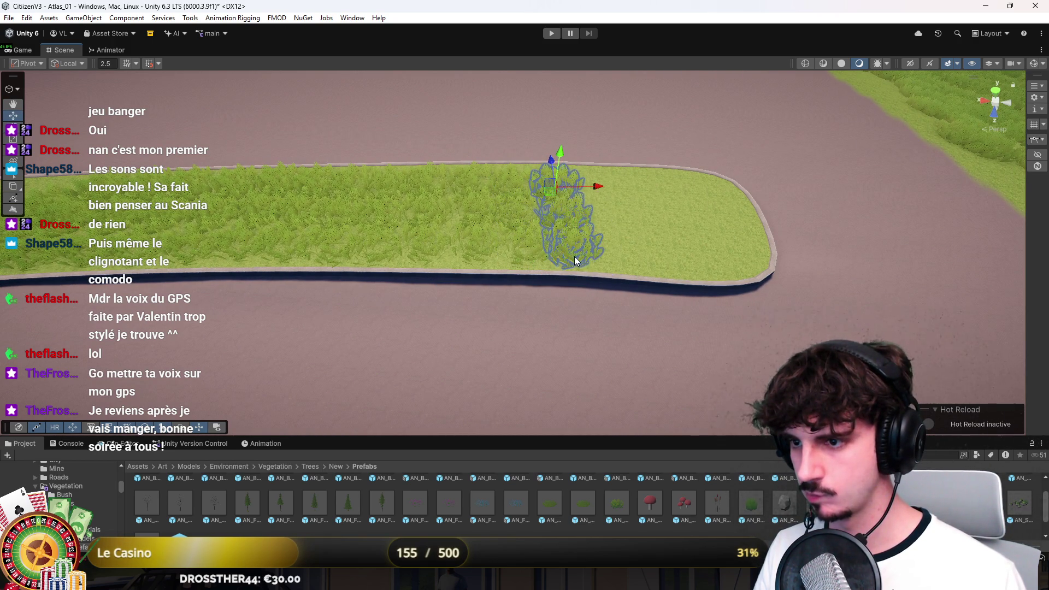
pyautogui.moveTo(552, 196)
pyautogui.mouseDown()
pyautogui.moveTo(614, 197)
pyautogui.moveTo(592, 202)
pyautogui.moveTo(595, 211)
pyautogui.mouseUp()
pyautogui.press('f')
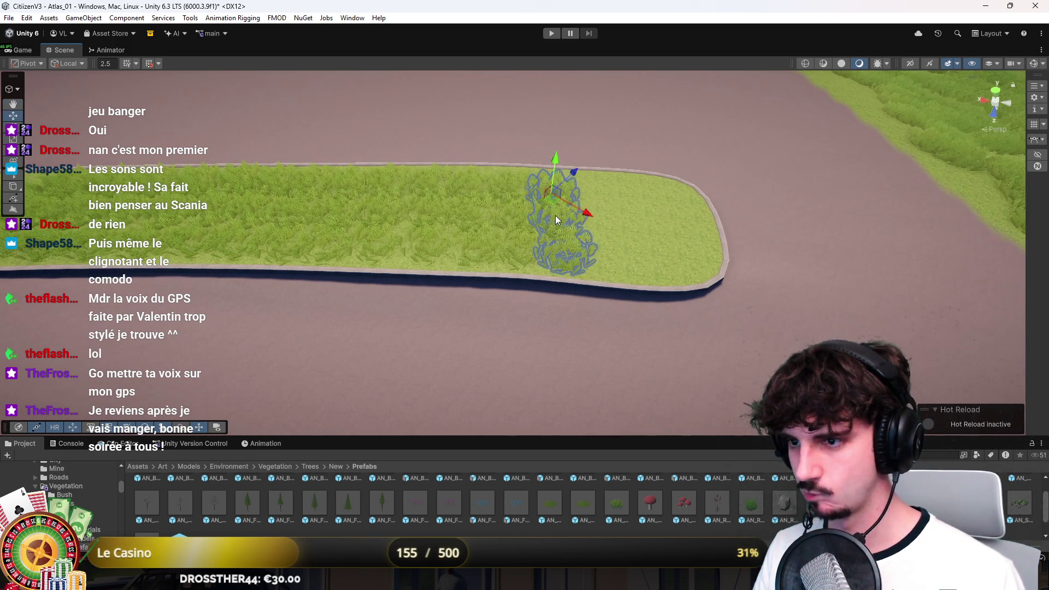
pyautogui.moveTo(562, 267)
pyautogui.mouseDown()
pyautogui.moveTo(621, 260)
pyautogui.moveTo(601, 263)
pyautogui.mouseUp()
# Keep nudging the clump right toward the median's rounded end
pyautogui.press('f')
pyautogui.press('e')
pyautogui.press('w')
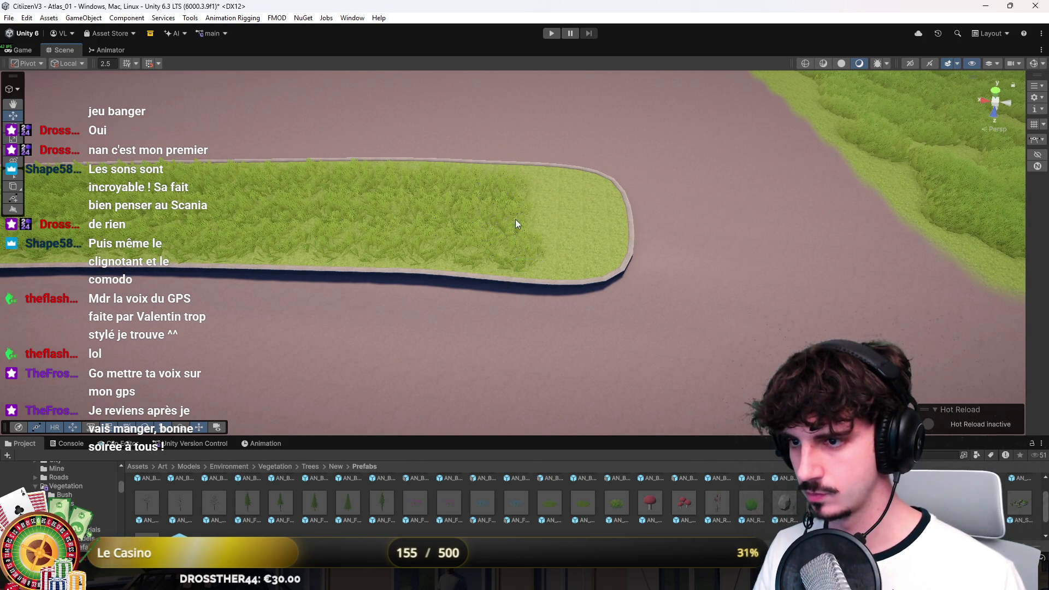
pyautogui.moveTo(507, 195)
pyautogui.mouseDown()
pyautogui.moveTo(575, 188)
pyautogui.moveTo(539, 193)
pyautogui.moveTo(602, 218)
pyautogui.moveTo(550, 253)
pyautogui.moveTo(550, 219)
pyautogui.mouseUp()
pyautogui.press('e')
pyautogui.press('w')
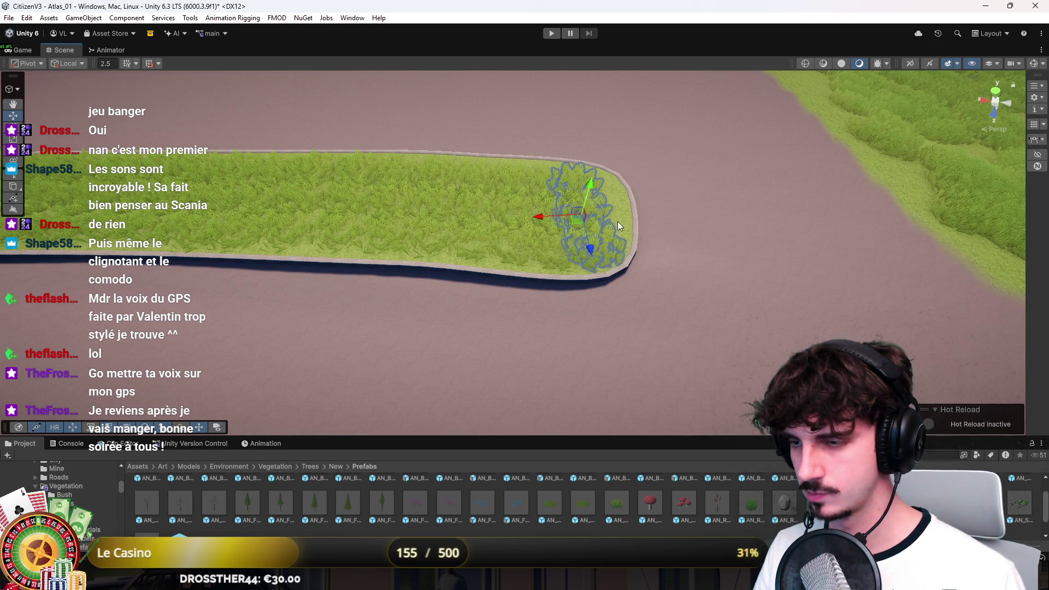
pyautogui.press('f')
# Move the selected clump back onto the grass island toward the road edge
pyautogui.click(503, 206)
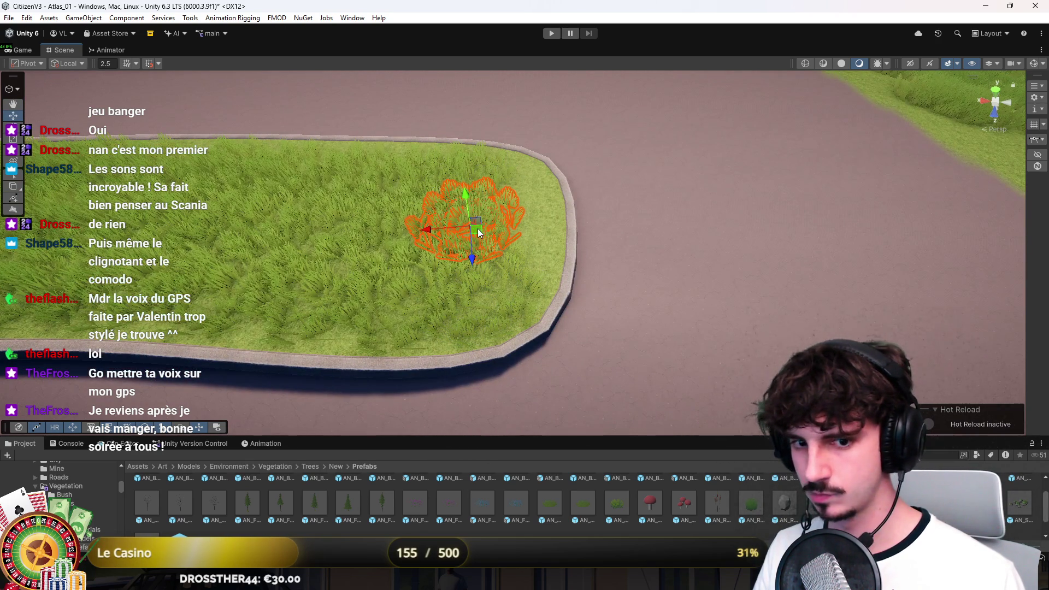
pyautogui.moveTo(479, 243)
pyautogui.mouseDown()
pyautogui.moveTo(524, 238)
pyautogui.moveTo(477, 189)
pyautogui.moveTo(381, 168)
pyautogui.moveTo(543, 262)
pyautogui.mouseUp()
pyautogui.scroll(-2, 477, 188)
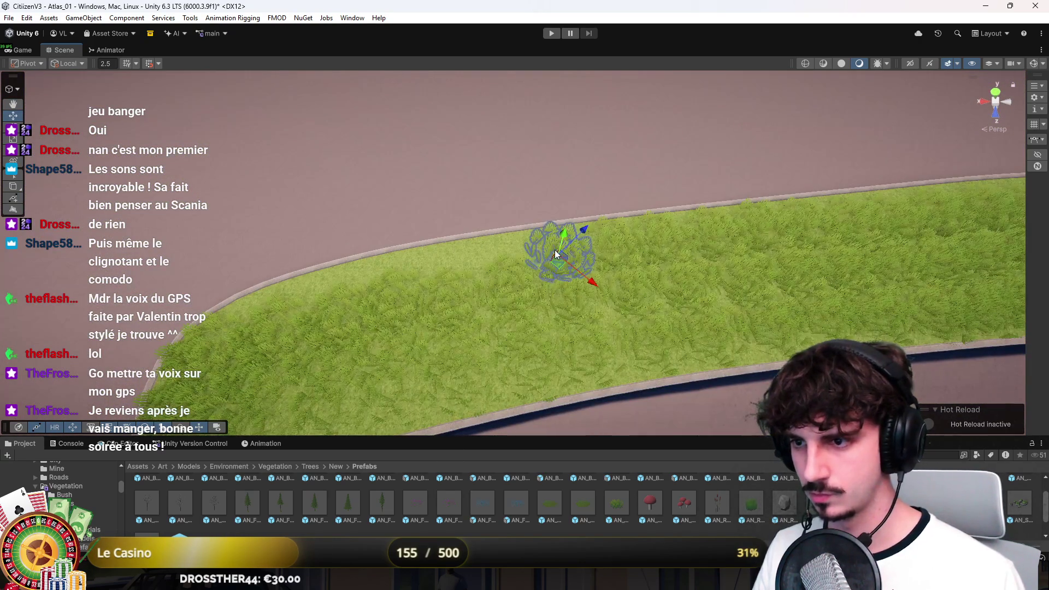
pyautogui.scroll(4, 556, 254)
pyautogui.moveTo(598, 223); pyautogui.dragTo(507, 231)
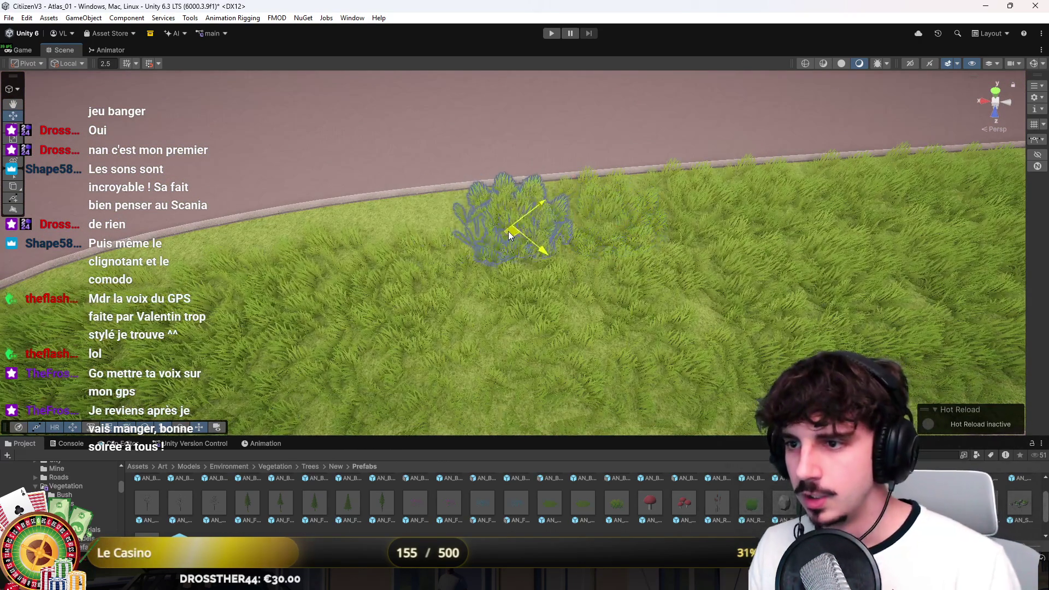
pyautogui.scroll(-3, 507, 231)
pyautogui.moveTo(608, 240); pyautogui.dragTo(361, 232)
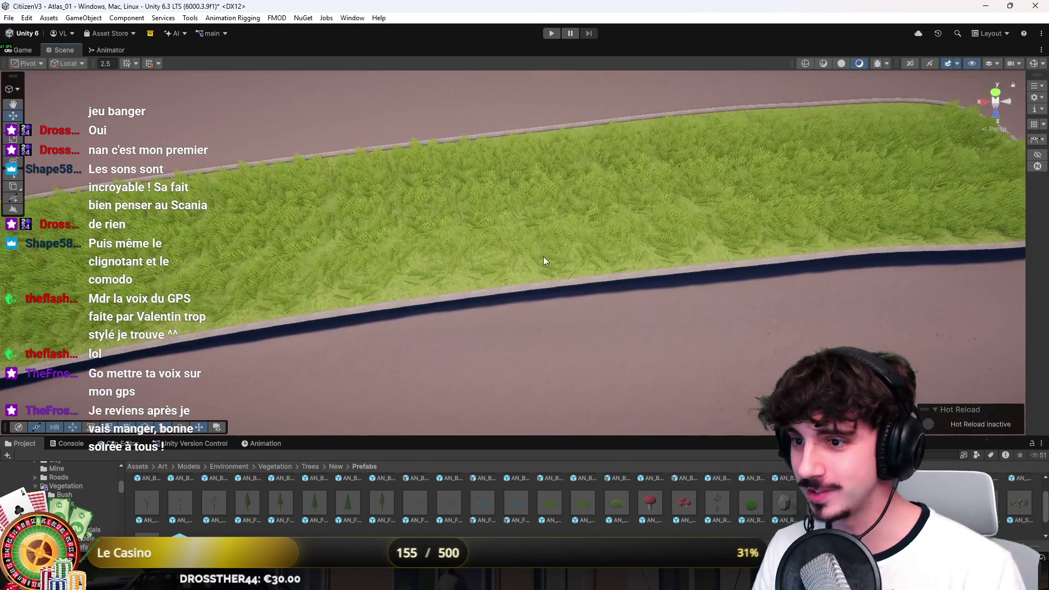
# Turn another clump around its vertical axis and move it left across the grass
pyautogui.click(556, 268)
pyautogui.moveTo(560, 291); pyautogui.dragTo(513, 294)
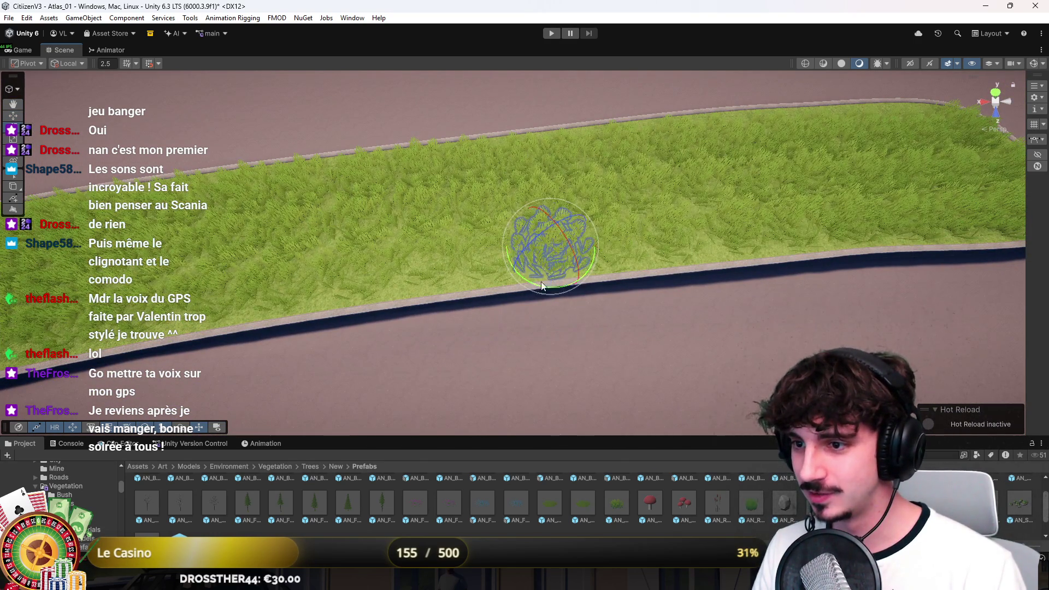
pyautogui.moveTo(551, 262)
pyautogui.mouseDown()
pyautogui.moveTo(407, 281)
pyautogui.moveTo(427, 266)
pyautogui.moveTo(391, 241)
pyautogui.moveTo(411, 236)
pyautogui.moveTo(280, 242)
pyautogui.mouseUp()
# Drag the last clump into place and save the scene with Ctrl+S
pyautogui.moveTo(369, 226)
pyautogui.mouseDown()
pyautogui.moveTo(386, 194)
pyautogui.moveTo(274, 152)
pyautogui.moveTo(466, 201)
pyautogui.moveTo(466, 215)
pyautogui.moveTo(648, 406)
pyautogui.mouseUp()
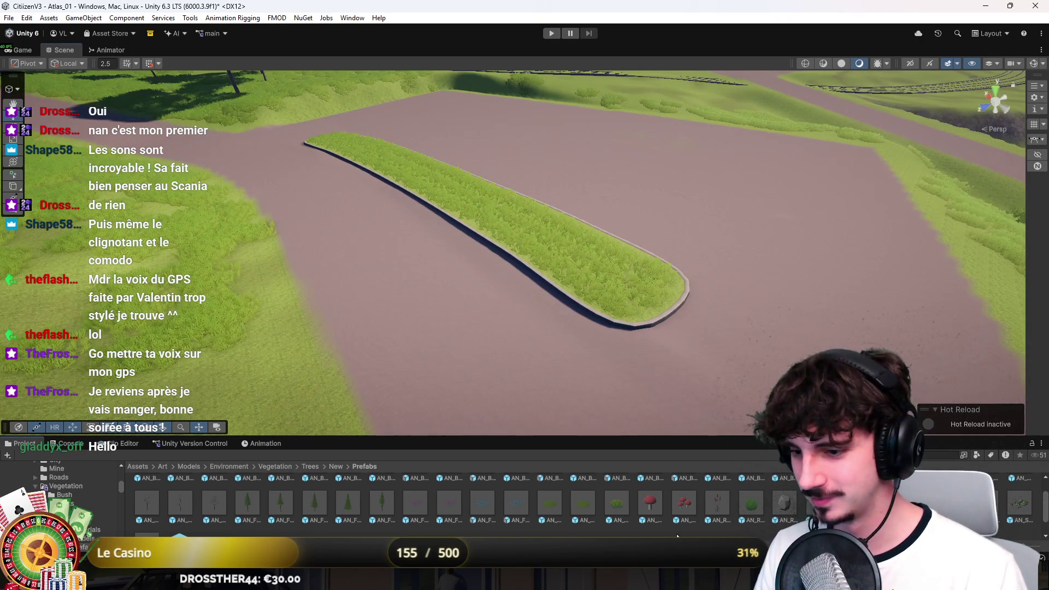
pyautogui.hotkey('ctrl', 's')
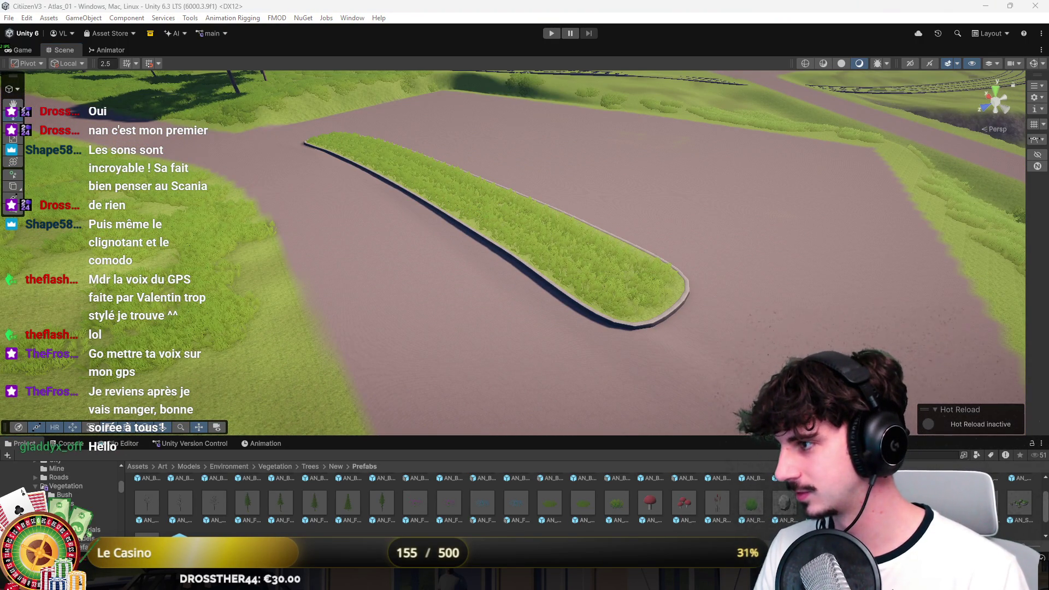
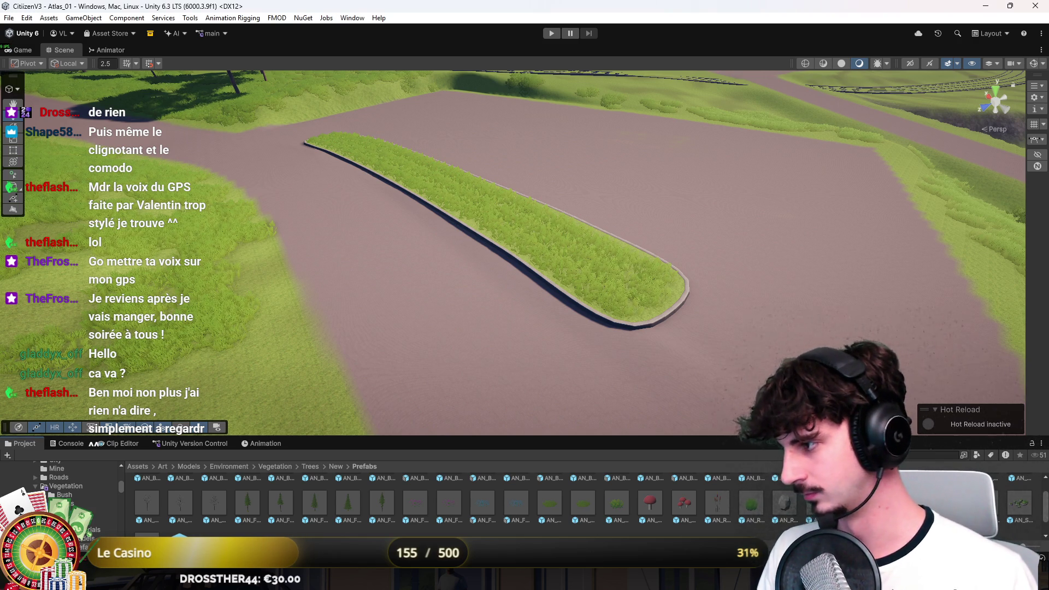
# Drop a rock prefab onto the grass median strip and frame the view on it
pyautogui.moveTo(782, 312)
pyautogui.mouseDown()
pyautogui.moveTo(539, 274)
pyautogui.moveTo(682, 272)
pyautogui.moveTo(649, 273)
pyautogui.moveTo(696, 302)
pyautogui.moveTo(756, 285)
pyautogui.mouseUp()
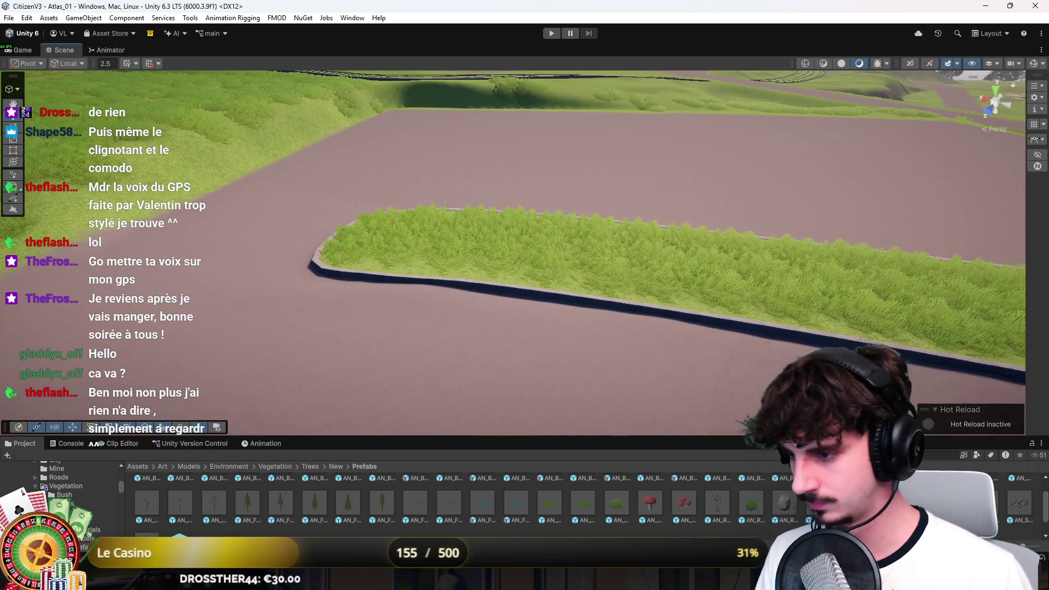
pyautogui.moveTo(785, 503)
pyautogui.mouseDown()
pyautogui.moveTo(411, 242)
pyautogui.moveTo(576, 278)
pyautogui.moveTo(568, 290)
pyautogui.moveTo(601, 295)
pyautogui.mouseUp()
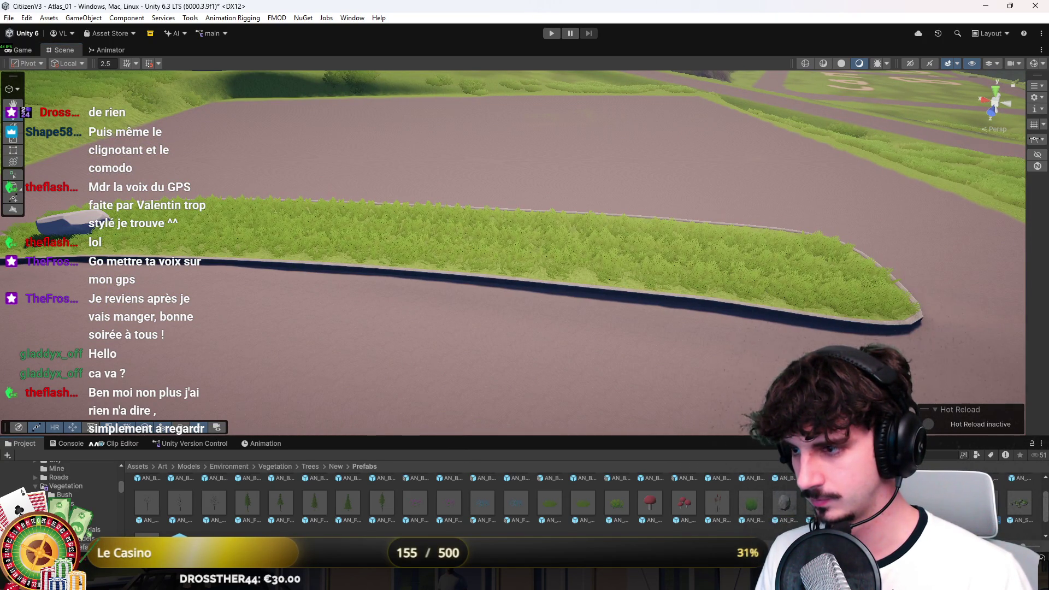
pyautogui.click(879, 303)
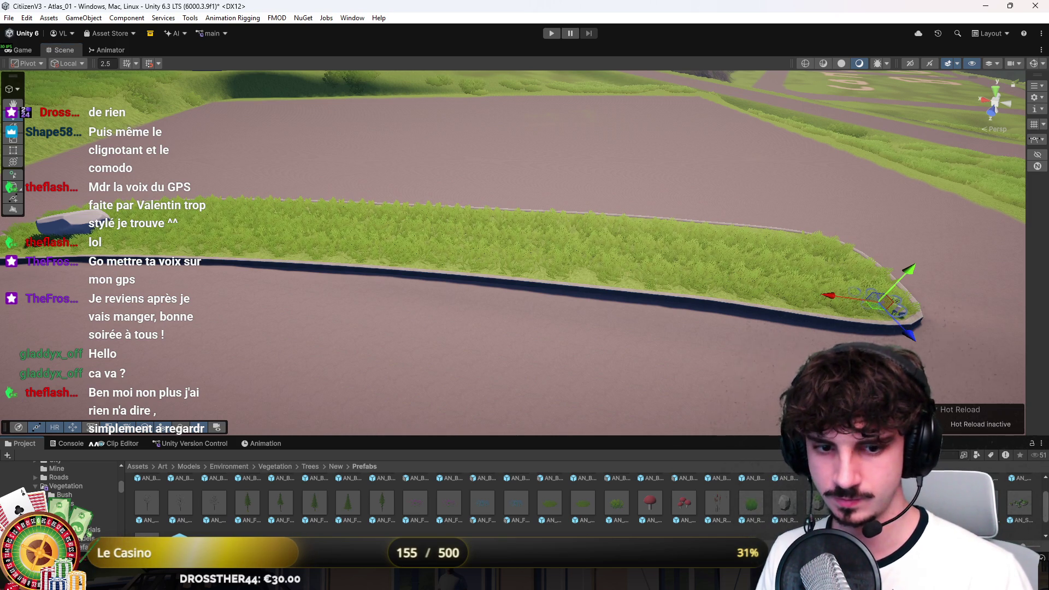
pyautogui.click(59, 224)
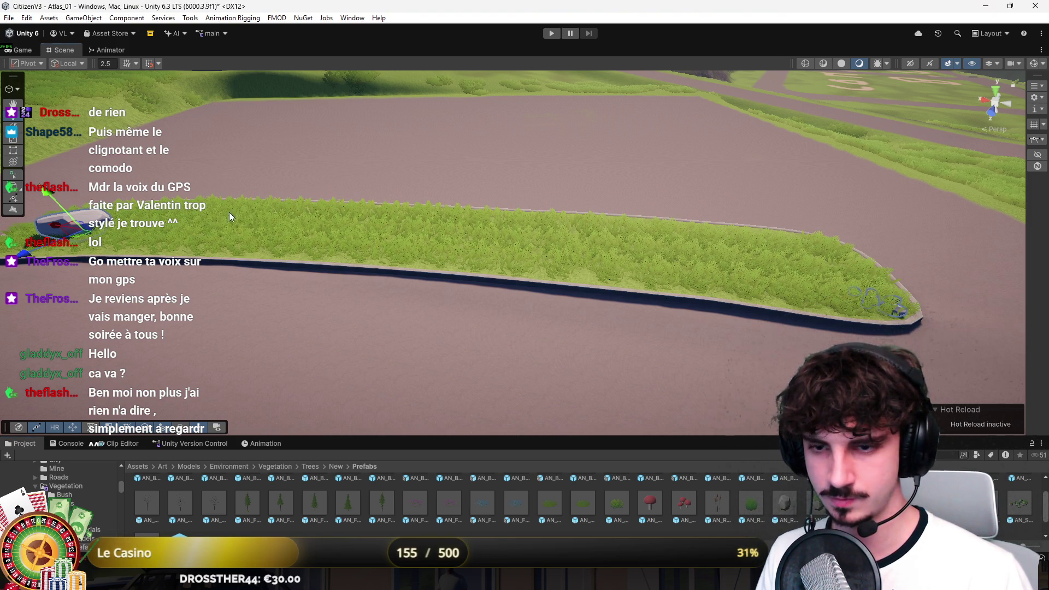
pyautogui.press('f')
pyautogui.rightClick(409, 302)
# Place a bush beside the rock on the median strip, replacing a mistakenly placed plant
pyautogui.click(488, 513)
pyautogui.scroll(1, 470, 500)
pyautogui.moveTo(446, 516); pyautogui.dragTo(563, 224)
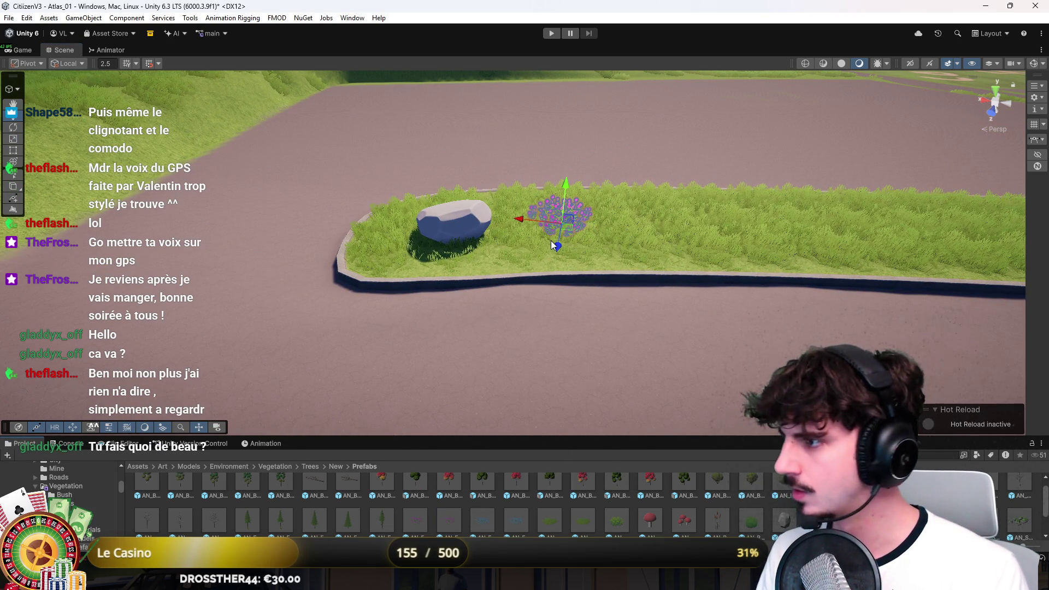
pyautogui.moveTo(500, 368); pyautogui.dragTo(546, 289)
pyautogui.hotkey('ctrl', 'z')
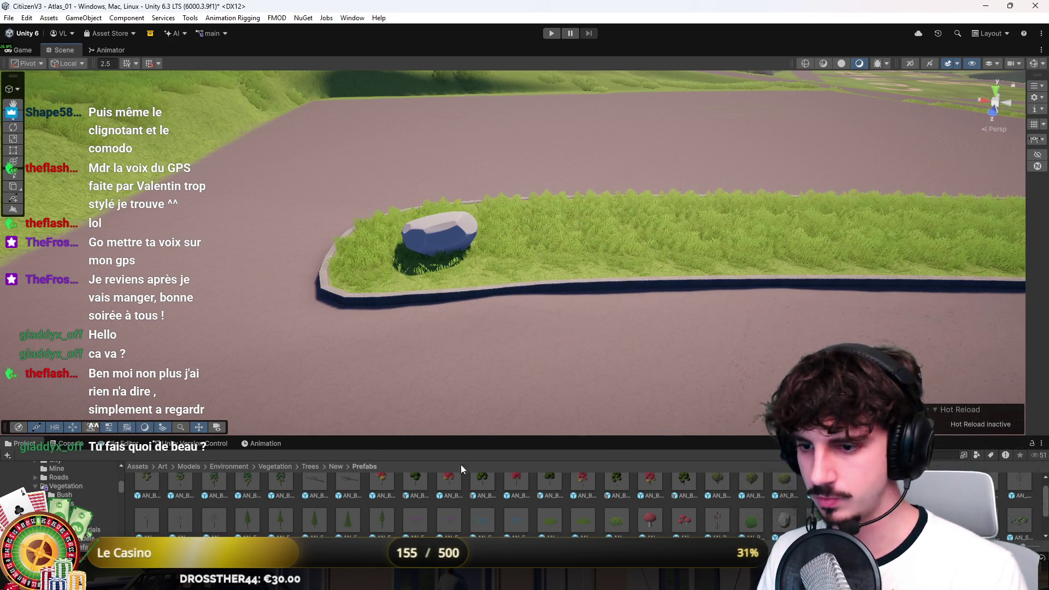
pyautogui.scroll(-1, 421, 530)
pyautogui.moveTo(447, 470)
pyautogui.mouseDown()
pyautogui.moveTo(543, 244)
pyautogui.moveTo(554, 242)
pyautogui.mouseUp()
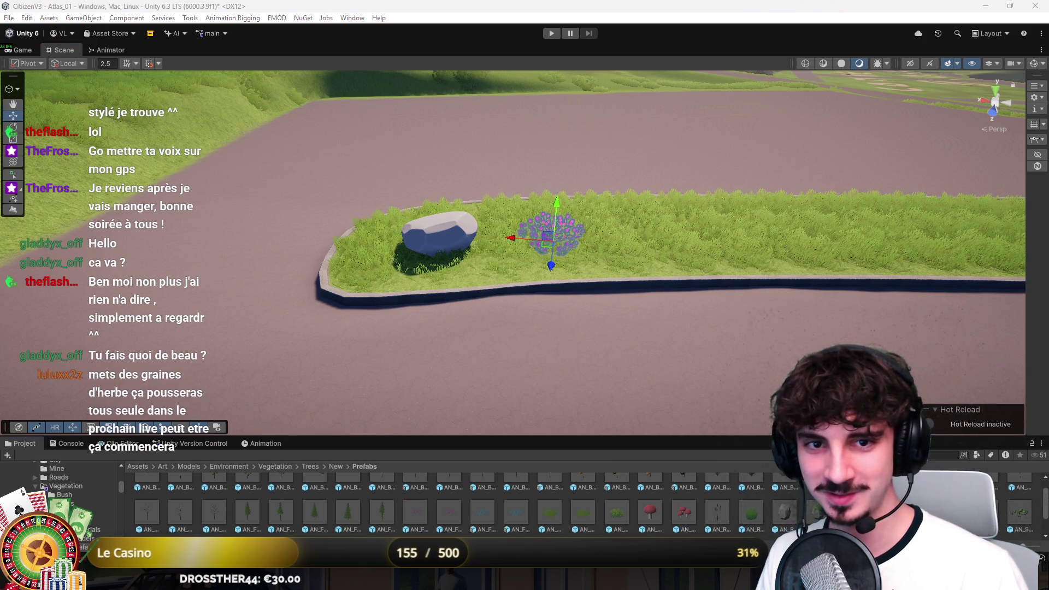
# Pull back to a wide view and drop another bush further along the grass strip
pyautogui.moveTo(341, 218)
pyautogui.mouseDown()
pyautogui.moveTo(417, 288)
pyautogui.moveTo(491, 199)
pyautogui.moveTo(459, 224)
pyautogui.moveTo(366, 220)
pyautogui.moveTo(615, 228)
pyautogui.mouseUp()
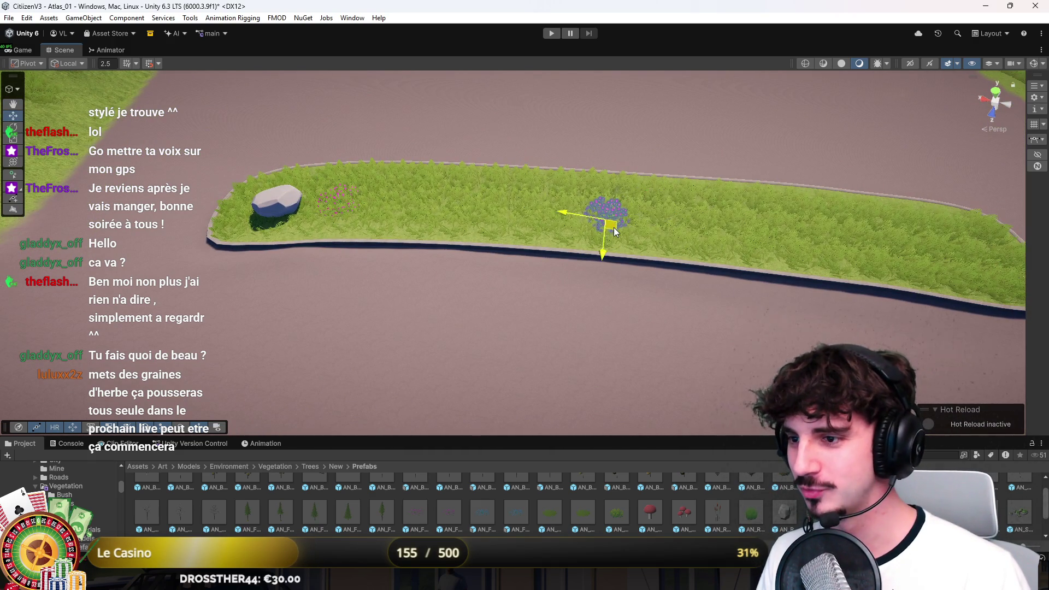
pyautogui.scroll(-10, 550, 229)
pyautogui.moveTo(550, 229)
pyautogui.mouseDown()
pyautogui.moveTo(344, 170)
pyautogui.moveTo(535, 328)
pyautogui.moveTo(547, 405)
pyautogui.mouseUp()
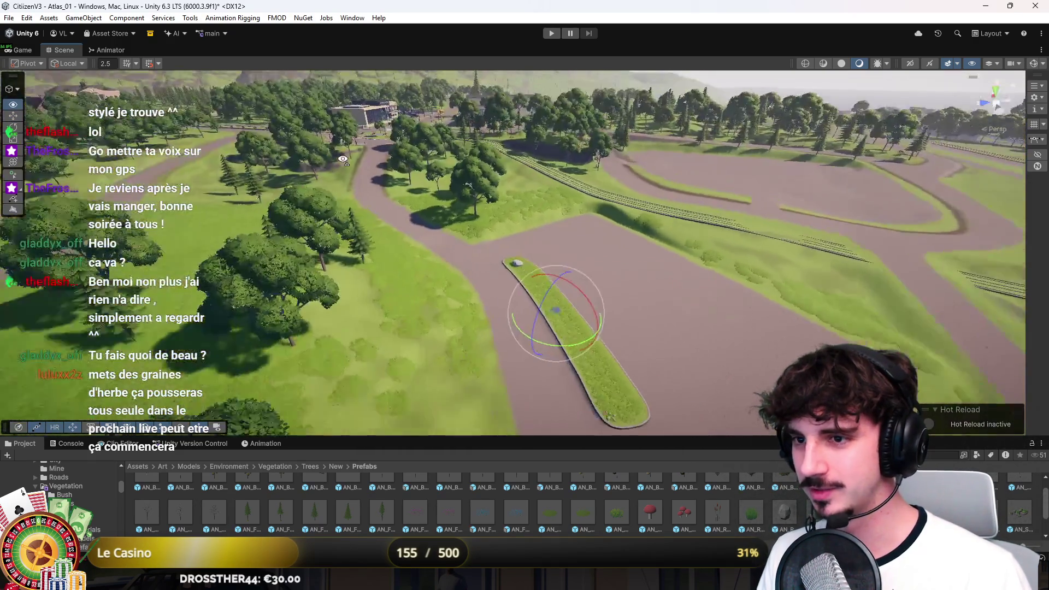
pyautogui.scroll(8, 491, 282)
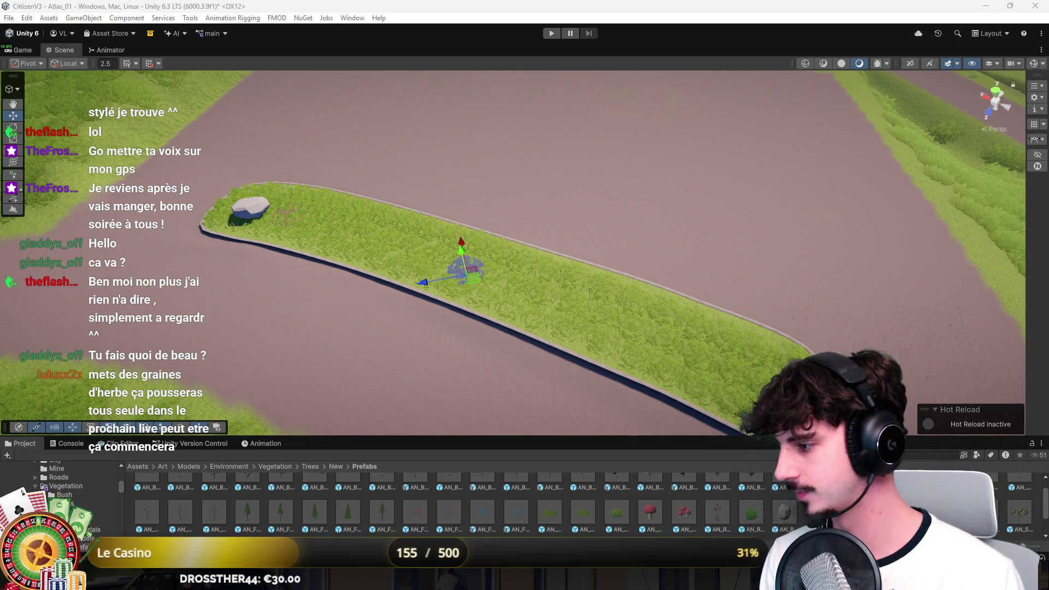
pyautogui.scroll(2, 676, 309)
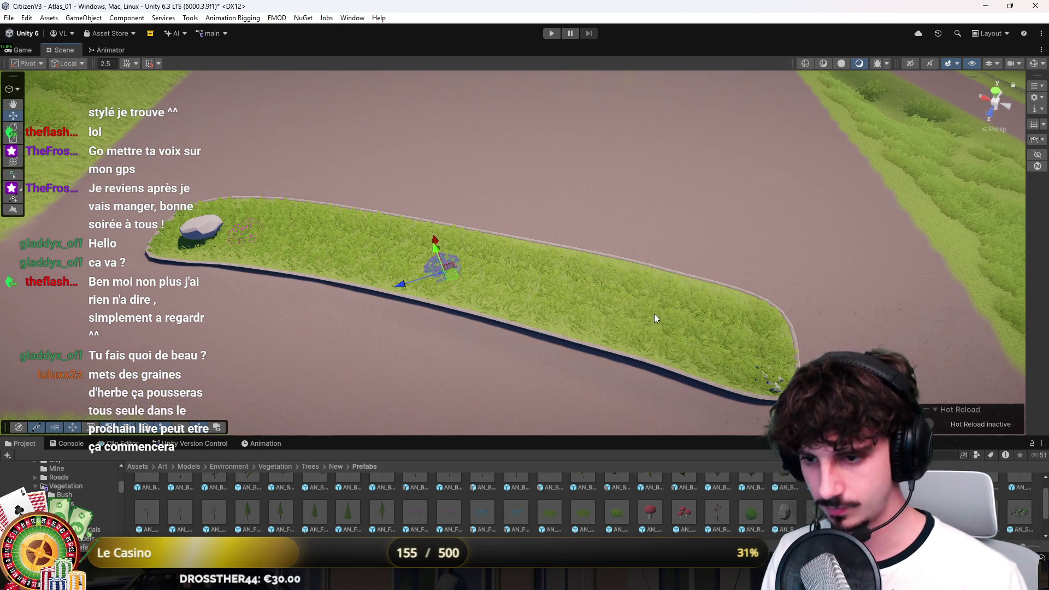
pyautogui.click(497, 513)
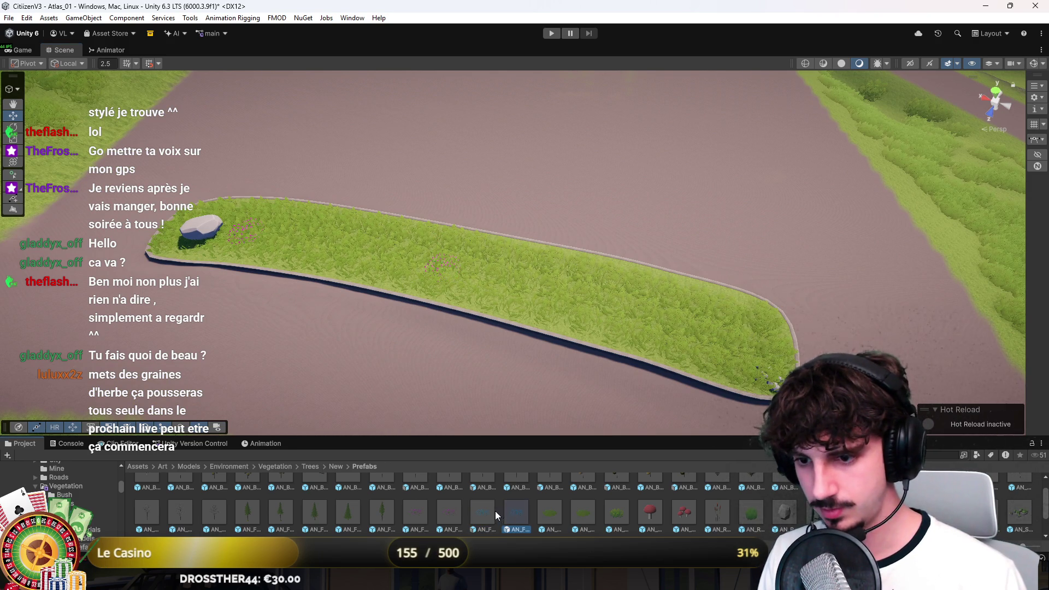
pyautogui.moveTo(603, 420)
pyautogui.mouseDown()
pyautogui.moveTo(728, 337)
pyautogui.moveTo(327, 247)
pyautogui.mouseUp()
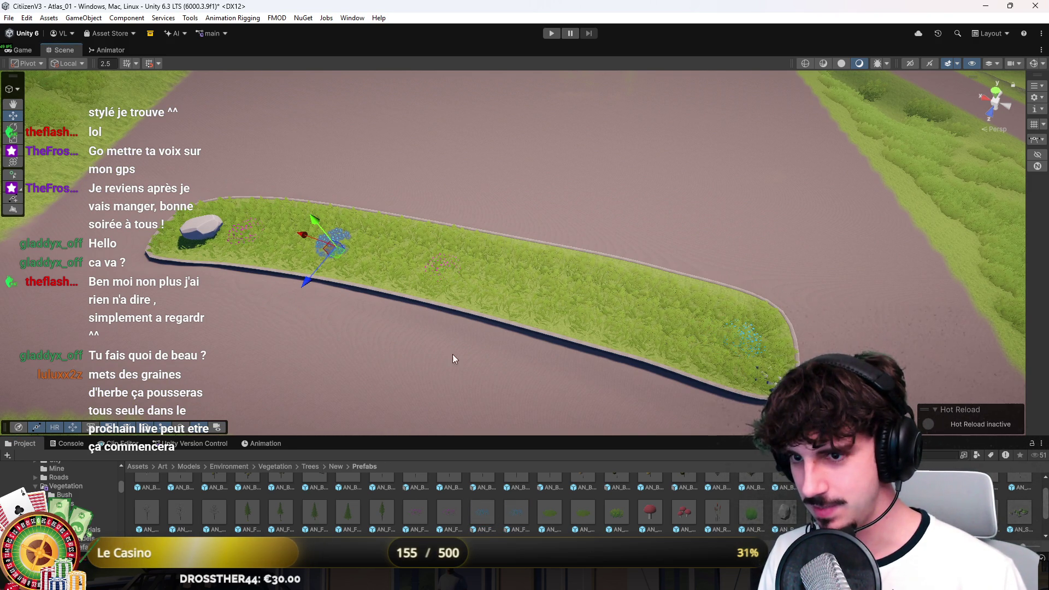
pyautogui.moveTo(340, 255)
pyautogui.mouseDown()
pyautogui.moveTo(546, 290)
pyautogui.moveTo(556, 303)
pyautogui.mouseUp()
# Move the pink bush along the strip, then select the terrain for painting conifer trees
pyautogui.press('e')
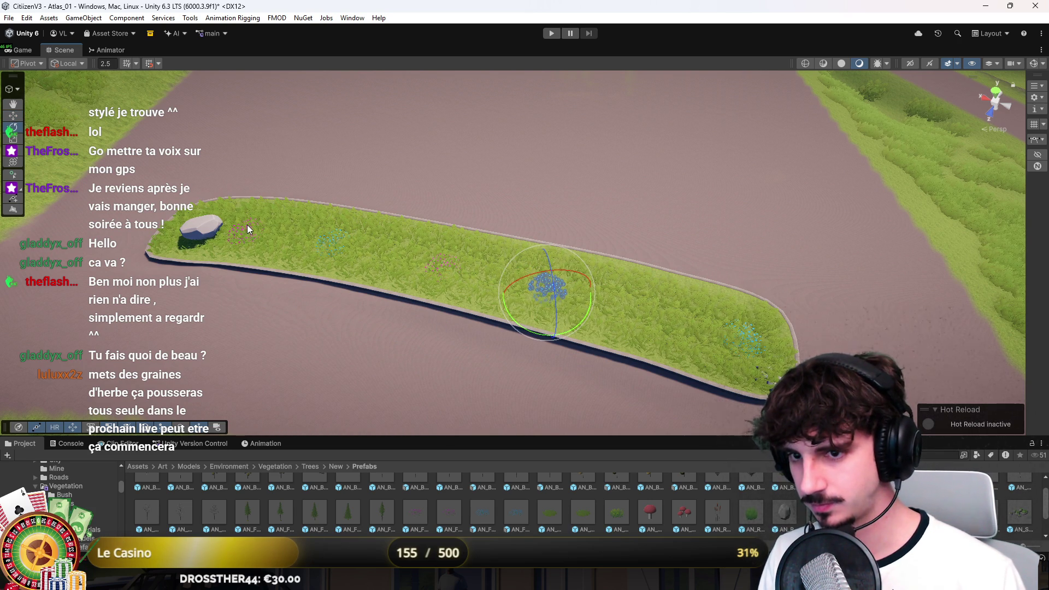
pyautogui.click(247, 227)
pyautogui.press('w')
pyautogui.moveTo(255, 237)
pyautogui.mouseDown()
pyautogui.moveTo(667, 342)
pyautogui.moveTo(674, 333)
pyautogui.moveTo(672, 361)
pyautogui.moveTo(583, 305)
pyautogui.moveTo(562, 345)
pyautogui.moveTo(496, 327)
pyautogui.moveTo(670, 368)
pyautogui.moveTo(731, 350)
pyautogui.moveTo(657, 351)
pyautogui.moveTo(646, 391)
pyautogui.moveTo(683, 275)
pyautogui.mouseUp()
pyautogui.scroll(-3, 663, 329)
pyautogui.scroll(2, 672, 361)
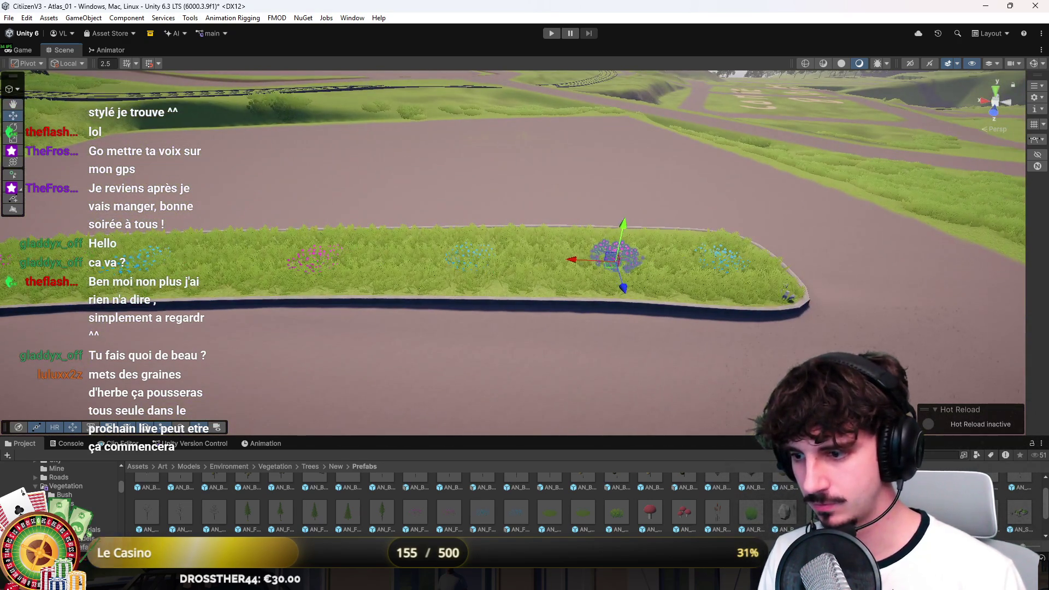
pyautogui.click(717, 481)
pyautogui.click(683, 275)
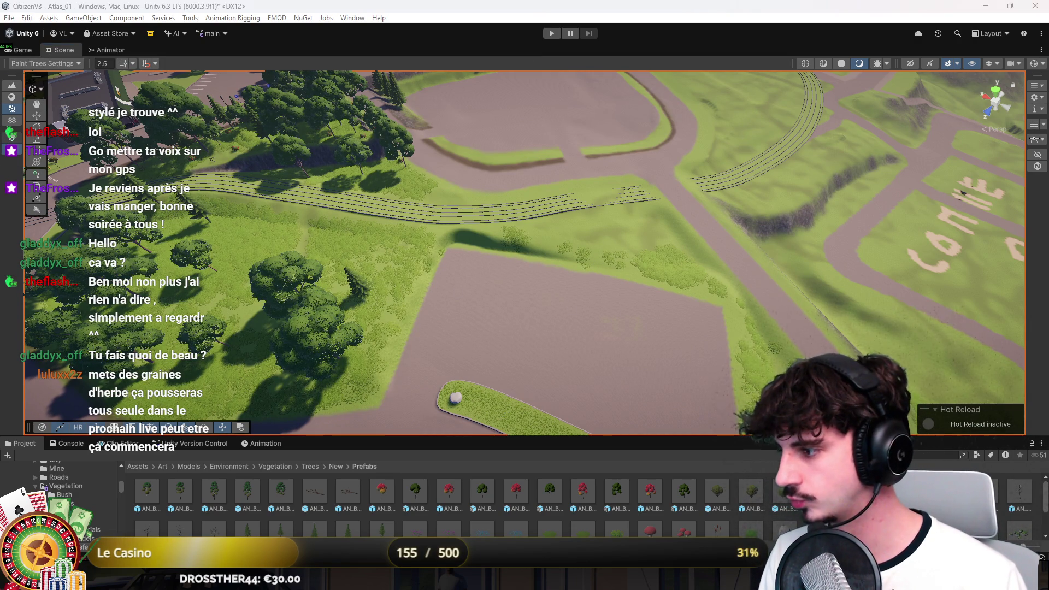
pyautogui.click(603, 264)
# Paint conifers and broadleaf trees on the grass right of the road patch
pyautogui.click(690, 278)
pyautogui.scroll(3, 690, 278)
pyautogui.click(735, 320)
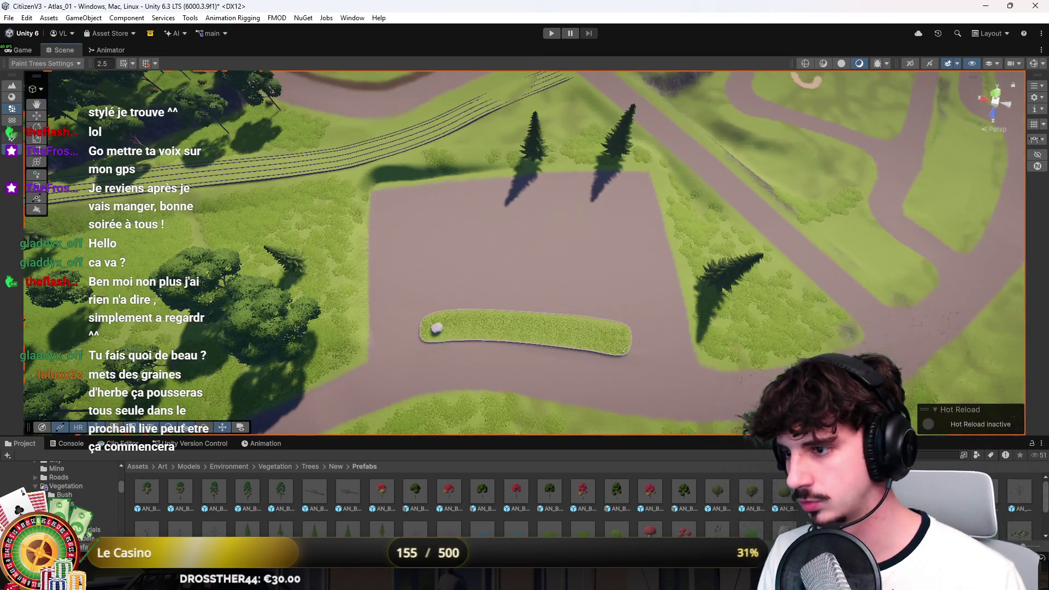
pyautogui.click(797, 328)
pyautogui.click(753, 332)
pyautogui.click(749, 252)
# Add broadleaf trees on the grass near the road from a diagonal view
pyautogui.moveTo(750, 251); pyautogui.dragTo(360, 188)
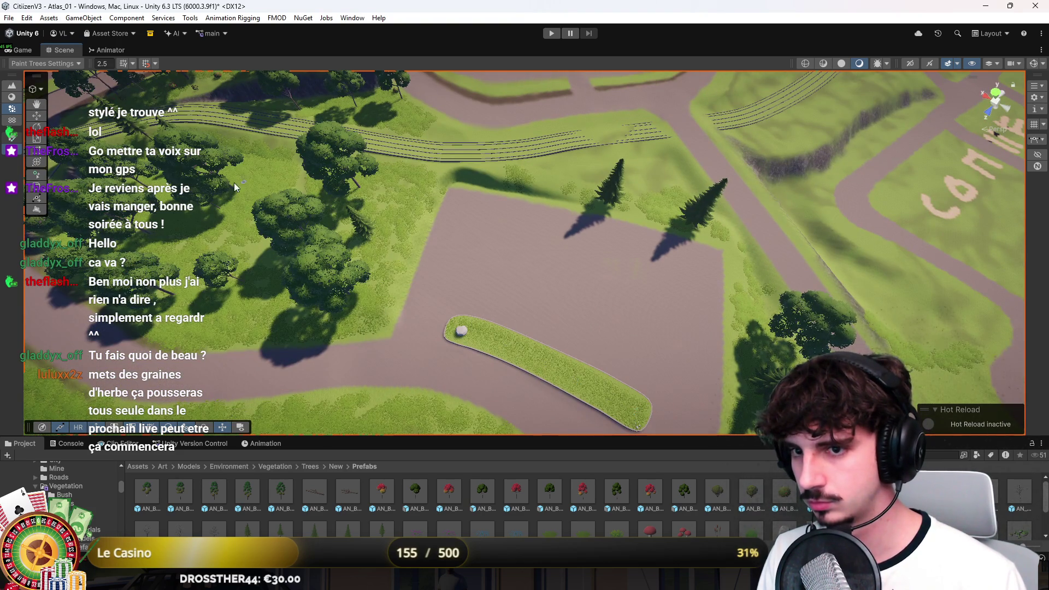
pyautogui.moveTo(260, 209)
pyautogui.mouseDown()
pyautogui.moveTo(293, 232)
pyautogui.moveTo(442, 231)
pyautogui.mouseUp()
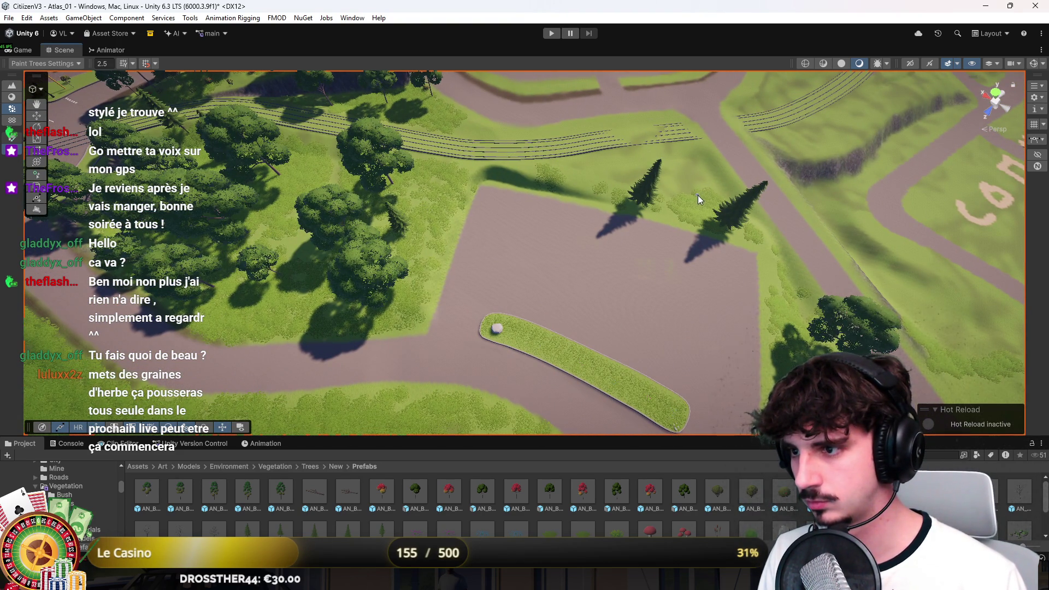
pyautogui.click(690, 178)
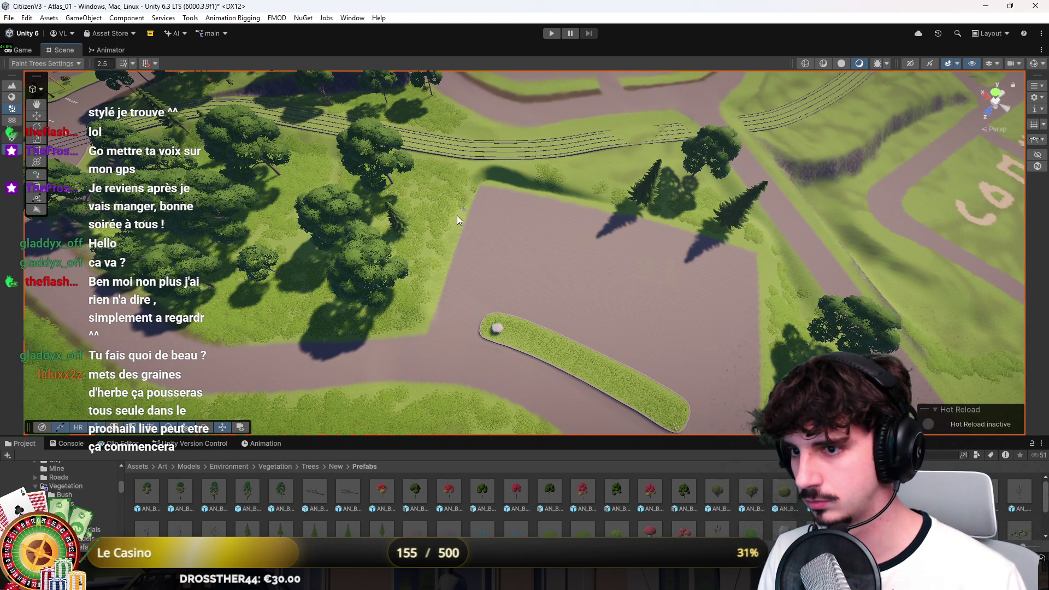
pyautogui.click(440, 237)
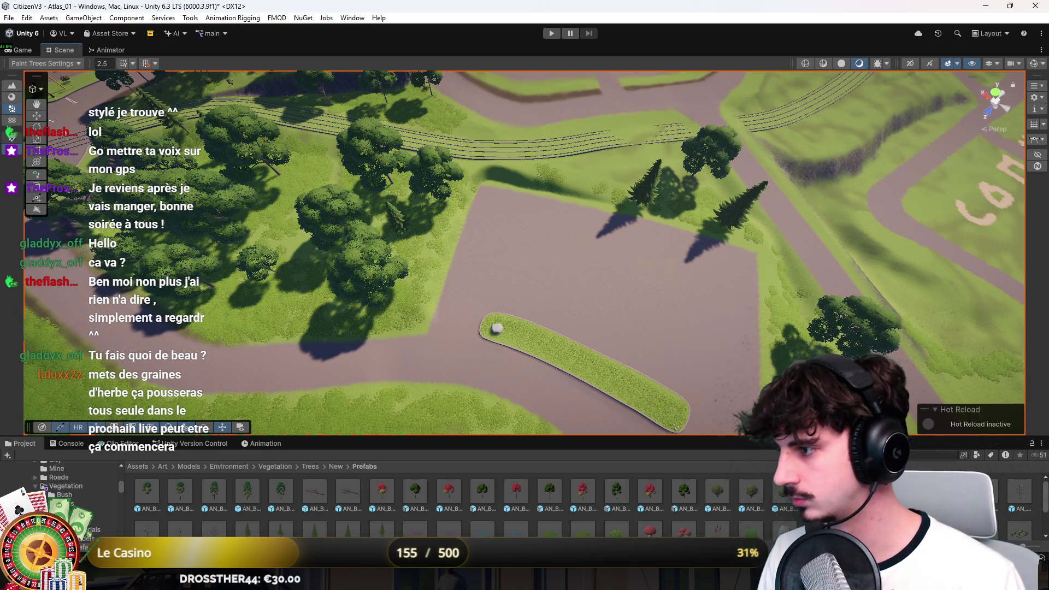
pyautogui.click(765, 273)
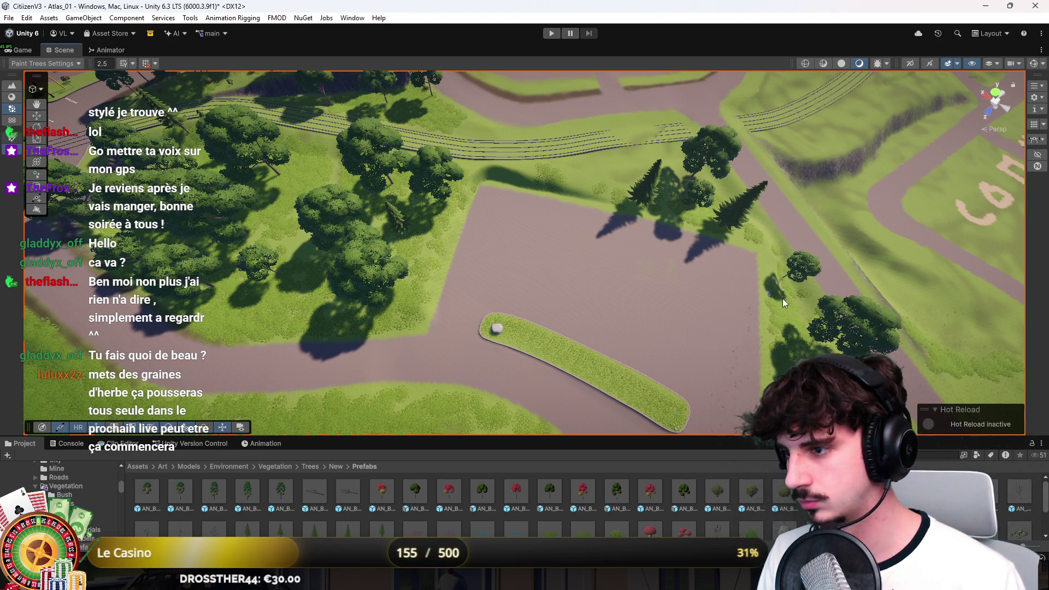
# Paint a cluster of broadleaf trees on the lawn and another beside the grove
pyautogui.moveTo(857, 239)
pyautogui.mouseDown()
pyautogui.moveTo(723, 235)
pyautogui.moveTo(732, 307)
pyautogui.moveTo(707, 271)
pyautogui.moveTo(667, 276)
pyautogui.mouseUp()
pyautogui.moveTo(491, 303)
pyautogui.mouseDown()
pyautogui.moveTo(579, 253)
pyautogui.moveTo(485, 241)
pyautogui.moveTo(457, 307)
pyautogui.moveTo(582, 293)
pyautogui.mouseUp()
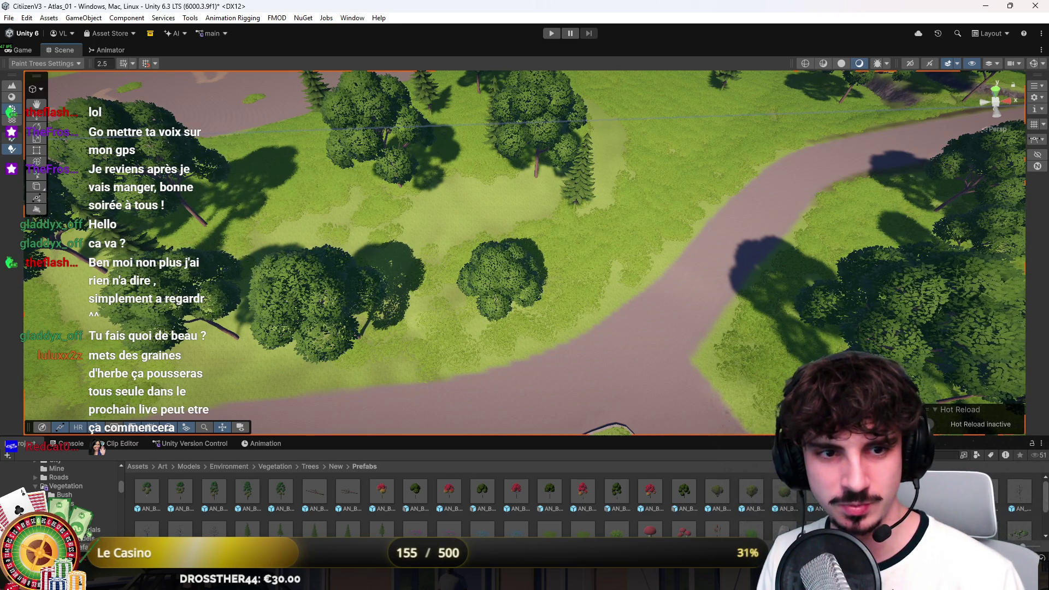
pyautogui.moveTo(318, 257); pyautogui.dragTo(519, 252)
pyautogui.moveTo(752, 267)
pyautogui.mouseDown()
pyautogui.moveTo(751, 218)
pyautogui.moveTo(963, 260)
pyautogui.mouseUp()
pyautogui.click(776, 227)
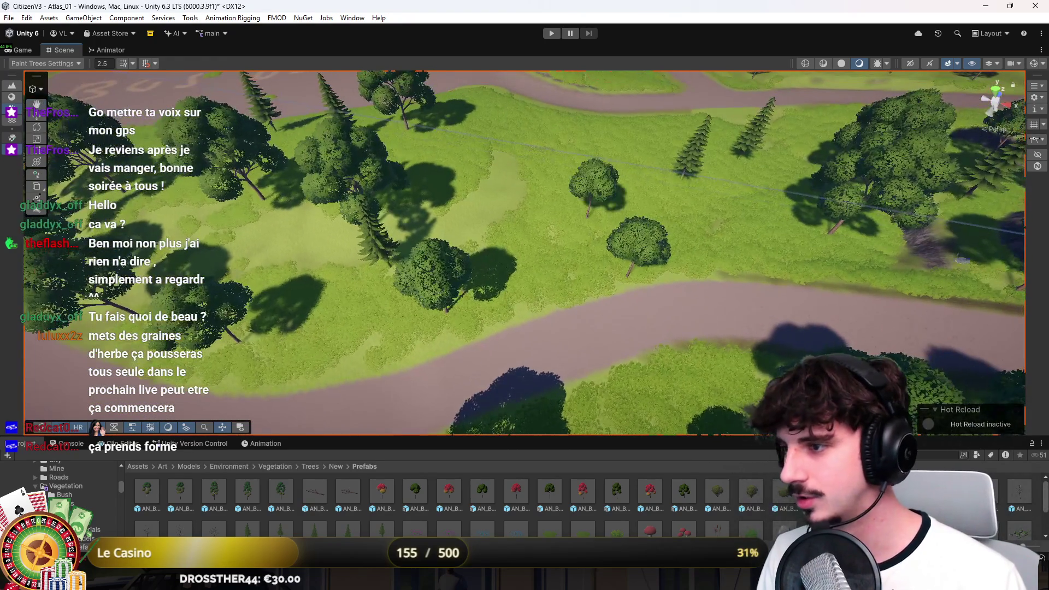
pyautogui.click(566, 247)
pyautogui.moveTo(566, 247)
pyautogui.mouseDown()
pyautogui.moveTo(673, 238)
pyautogui.moveTo(595, 251)
pyautogui.mouseUp()
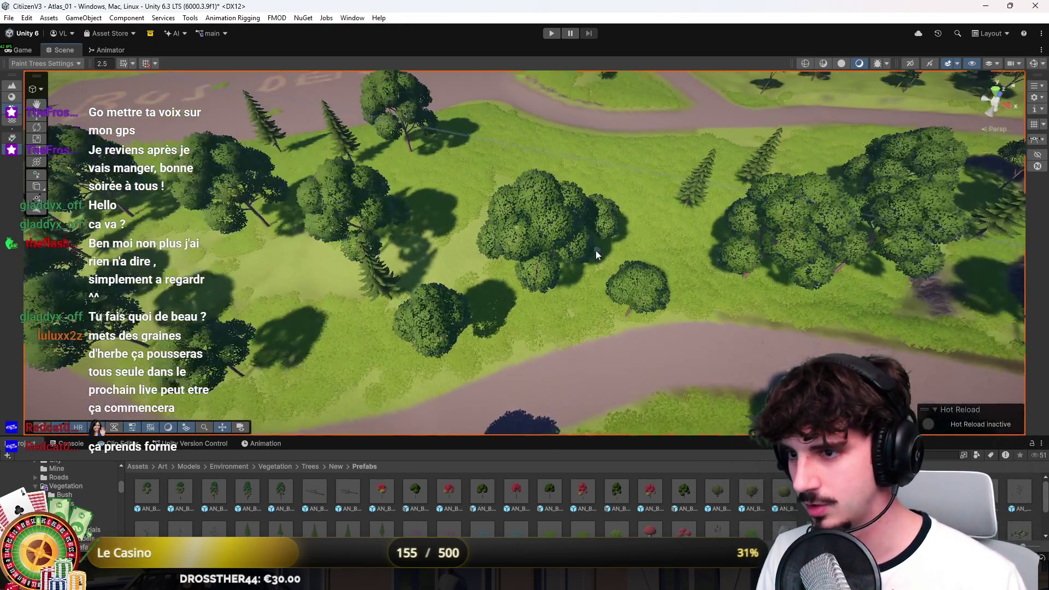
pyautogui.click(595, 225)
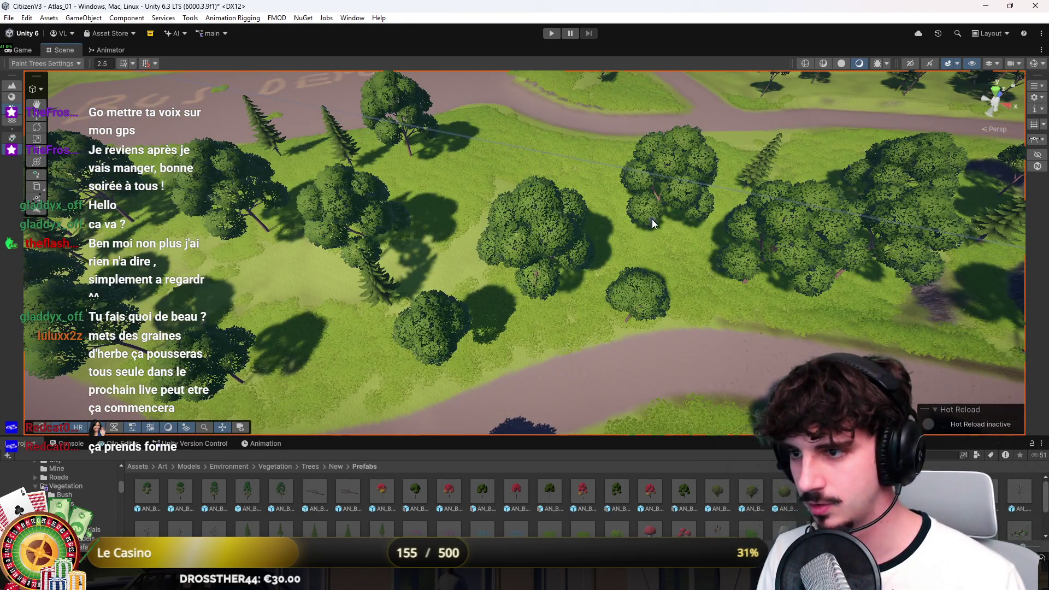
pyautogui.moveTo(614, 225)
pyautogui.mouseDown()
pyautogui.moveTo(554, 204)
pyautogui.moveTo(561, 222)
pyautogui.moveTo(631, 195)
pyautogui.mouseUp()
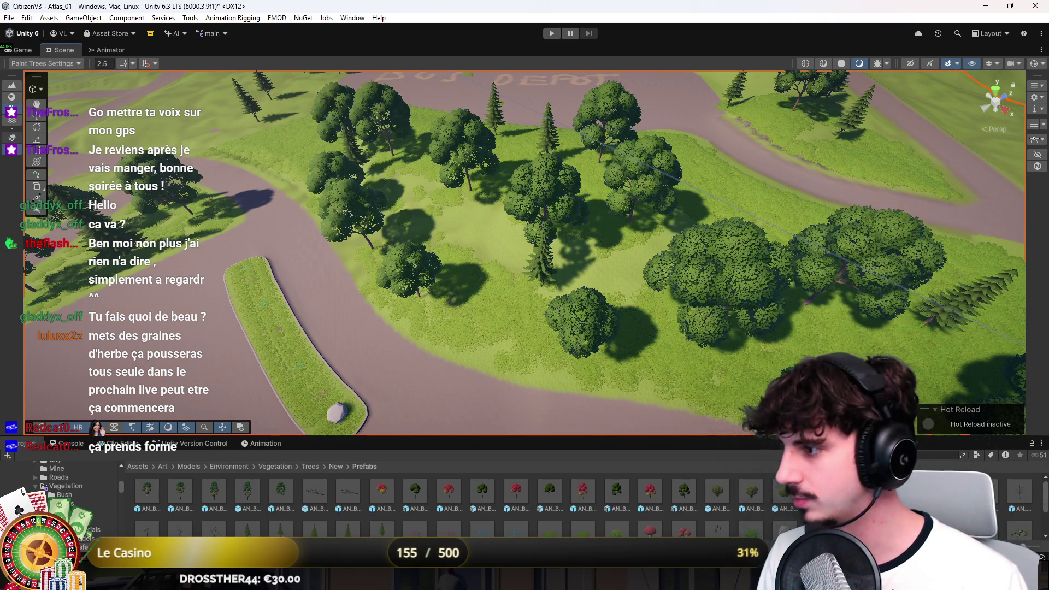
pyautogui.moveTo(499, 241)
pyautogui.mouseDown()
pyautogui.moveTo(542, 248)
pyautogui.moveTo(499, 230)
pyautogui.moveTo(489, 189)
pyautogui.moveTo(442, 210)
pyautogui.moveTo(516, 215)
pyautogui.moveTo(408, 291)
pyautogui.moveTo(394, 245)
pyautogui.moveTo(375, 241)
pyautogui.moveTo(433, 230)
pyautogui.moveTo(497, 292)
pyautogui.moveTo(452, 300)
pyautogui.moveTo(513, 227)
pyautogui.moveTo(648, 232)
pyautogui.mouseUp()
pyautogui.click(489, 189)
pyautogui.click(11, 97)
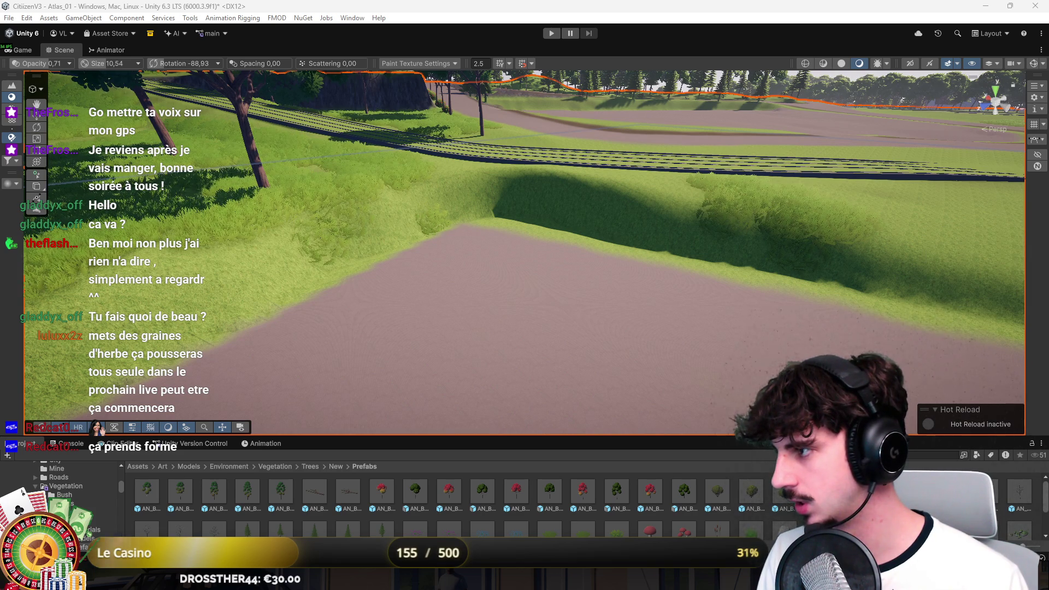
# Paint the grass bank with the dark rock texture, redoing the first stroke
pyautogui.scroll(5, 604, 157)
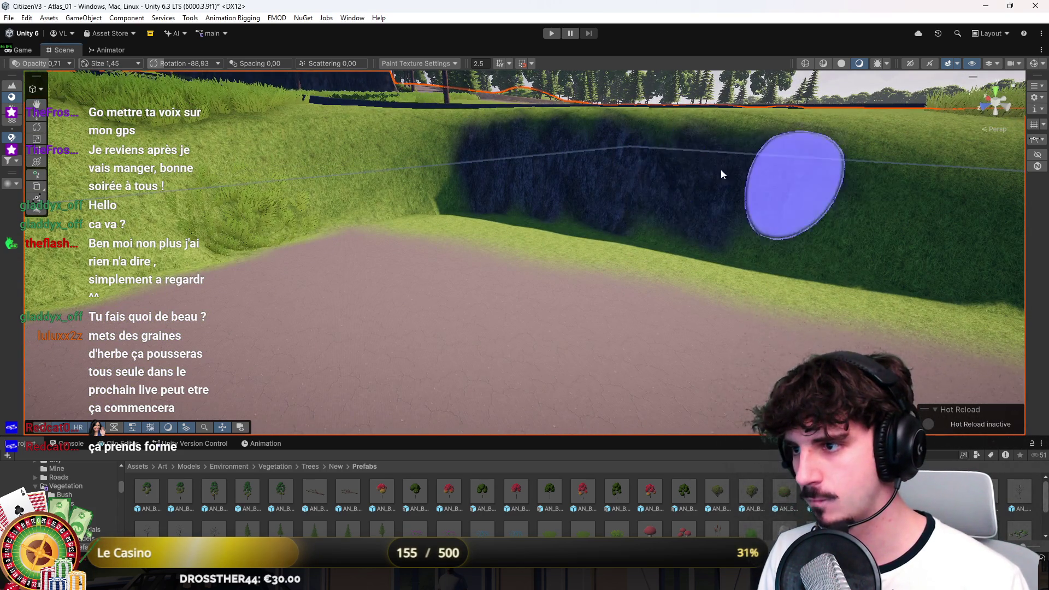
pyautogui.moveTo(776, 195); pyautogui.dragTo(737, 209)
pyautogui.moveTo(529, 205); pyautogui.dragTo(818, 252)
pyautogui.hotkey('ctrl', 'z')
pyautogui.moveTo(547, 229)
pyautogui.mouseDown()
pyautogui.moveTo(619, 231)
pyautogui.moveTo(595, 245)
pyautogui.moveTo(637, 252)
pyautogui.moveTo(388, 232)
pyautogui.moveTo(739, 214)
pyautogui.mouseUp()
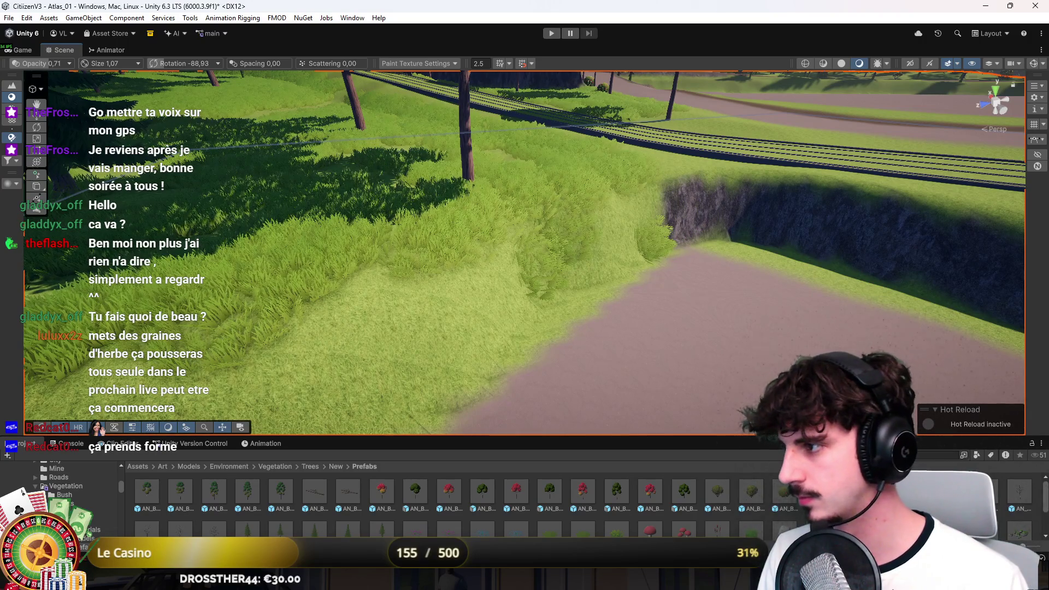
# Extend the rock texture further left along the bank beside the dirt path
pyautogui.click(12, 137)
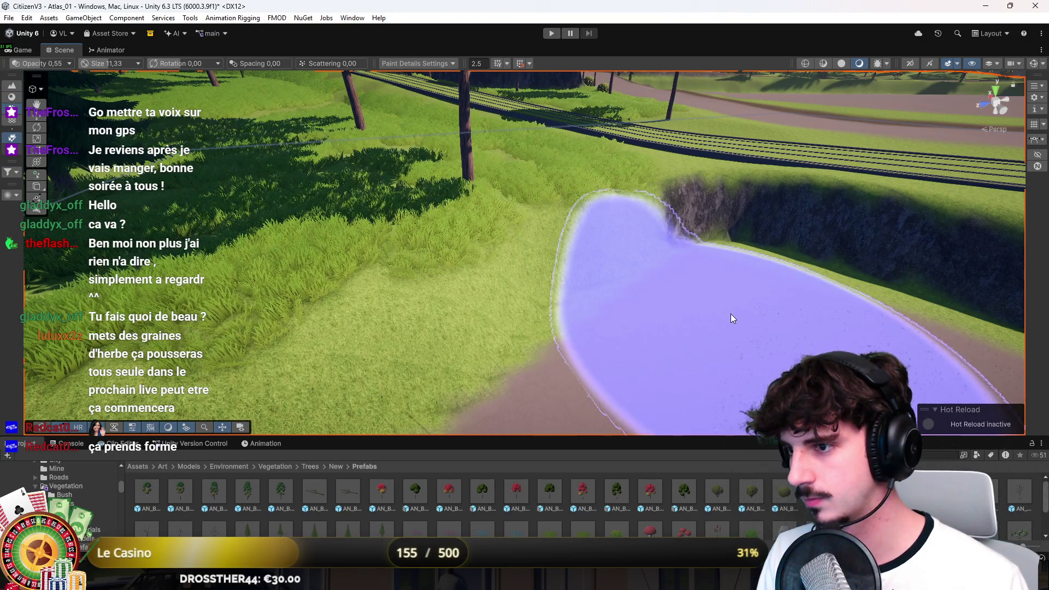
pyautogui.moveTo(677, 304); pyautogui.dragTo(691, 256)
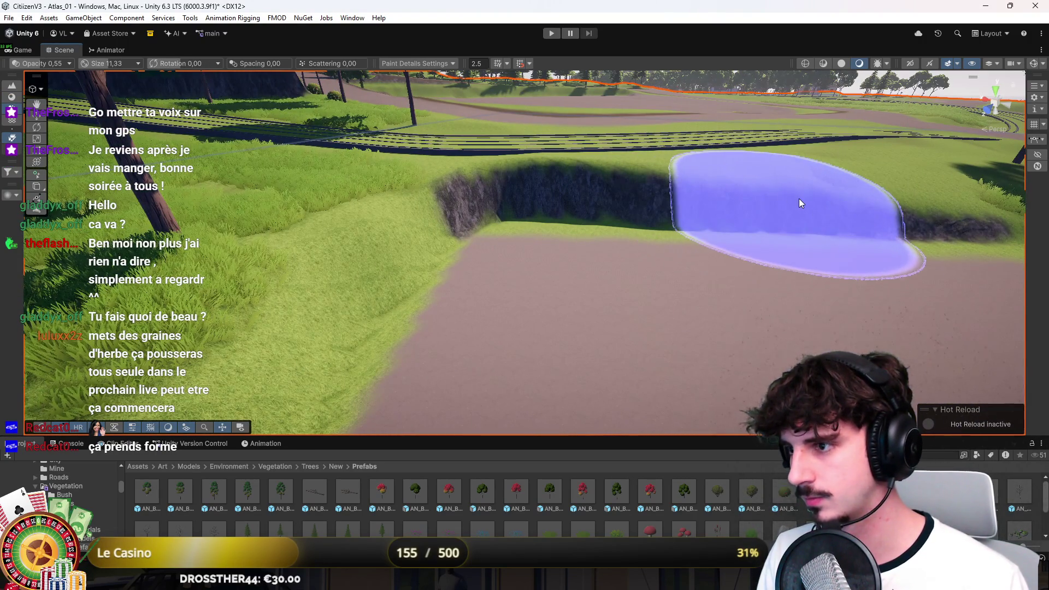
pyautogui.click(12, 97)
pyautogui.scroll(5, 796, 188)
pyautogui.moveTo(691, 220)
pyautogui.mouseDown()
pyautogui.moveTo(619, 225)
pyautogui.moveTo(578, 246)
pyautogui.moveTo(570, 267)
pyautogui.moveTo(581, 271)
pyautogui.moveTo(389, 270)
pyautogui.mouseUp()
pyautogui.moveTo(590, 211)
pyautogui.mouseDown()
pyautogui.moveTo(497, 204)
pyautogui.moveTo(573, 227)
pyautogui.moveTo(494, 234)
pyautogui.moveTo(534, 253)
pyautogui.mouseUp()
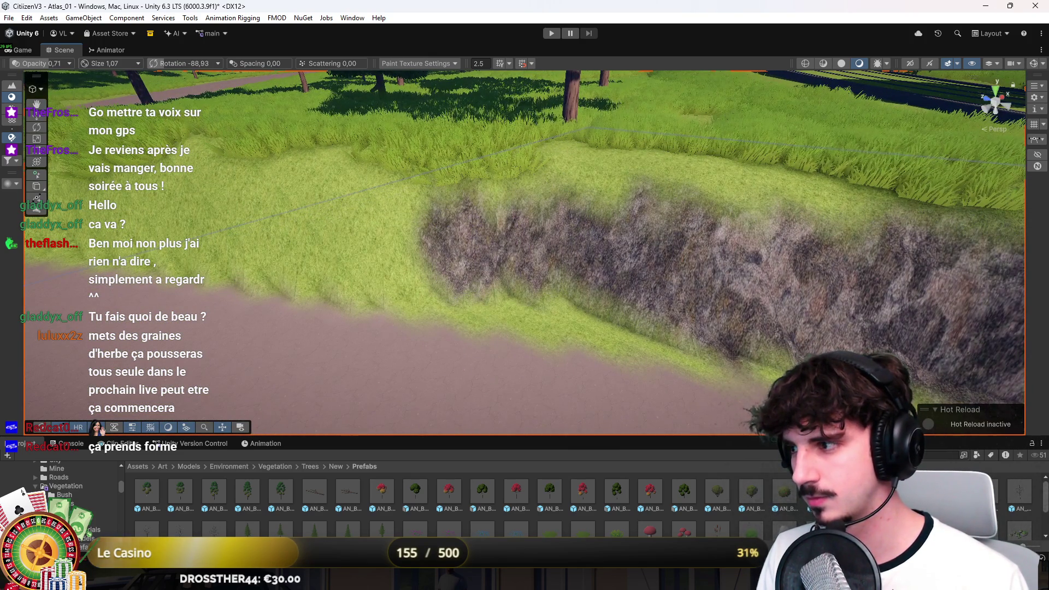
# Switch to the Smooth Height brush and survey the cliff edge along the railway
pyautogui.press('F3')
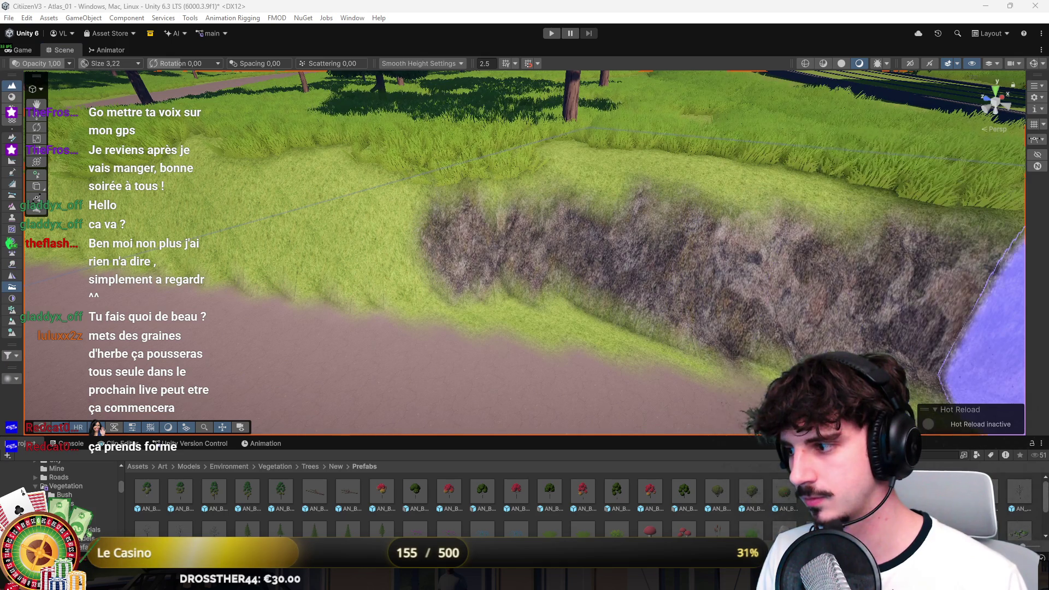
pyautogui.scroll(-5, 725, 270)
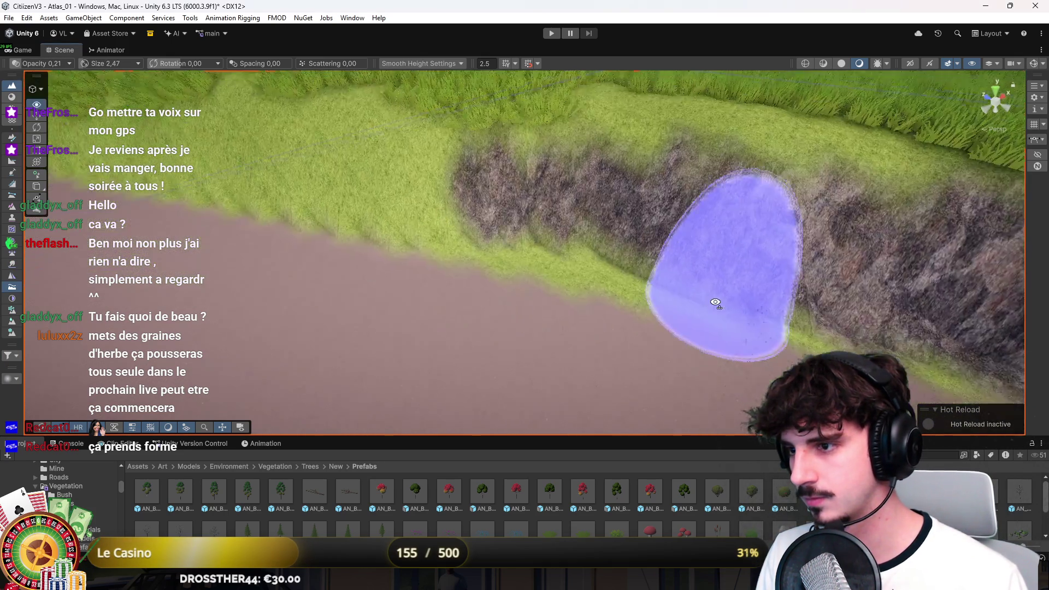
pyautogui.scroll(3, 733, 259)
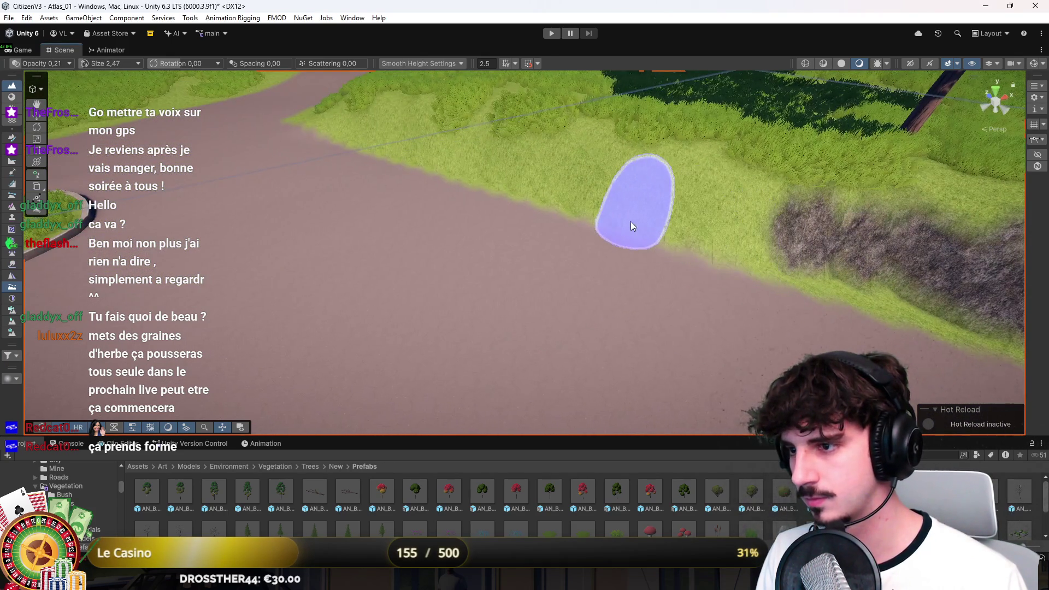
pyautogui.moveTo(480, 168)
pyautogui.mouseDown()
pyautogui.moveTo(533, 183)
pyautogui.moveTo(474, 204)
pyautogui.moveTo(497, 224)
pyautogui.mouseUp()
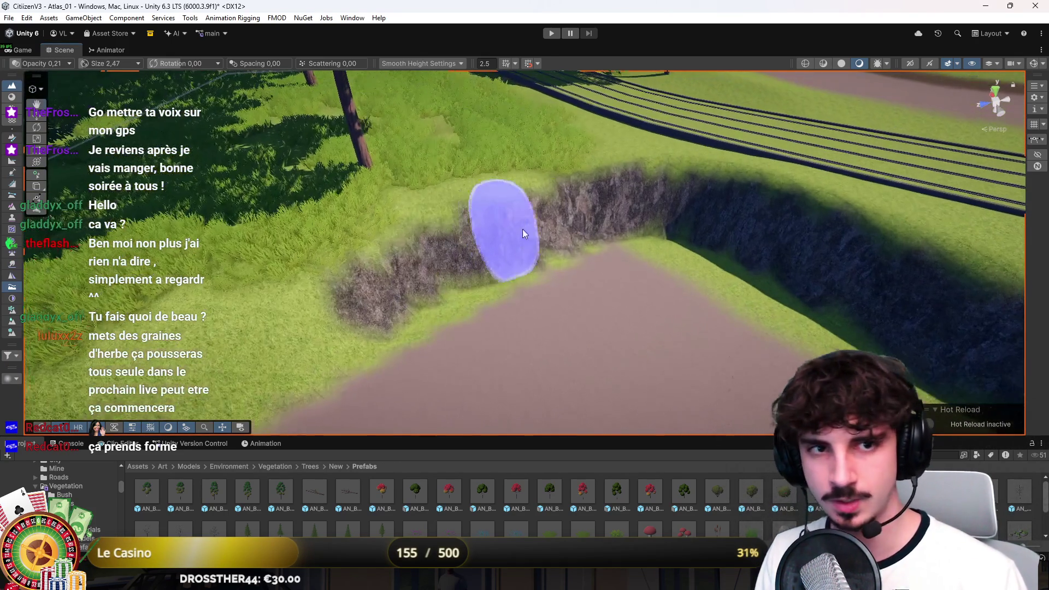
pyautogui.moveTo(628, 219); pyautogui.dragTo(490, 240)
pyautogui.moveTo(549, 204)
pyautogui.mouseDown()
pyautogui.moveTo(663, 215)
pyautogui.moveTo(690, 191)
pyautogui.mouseUp()
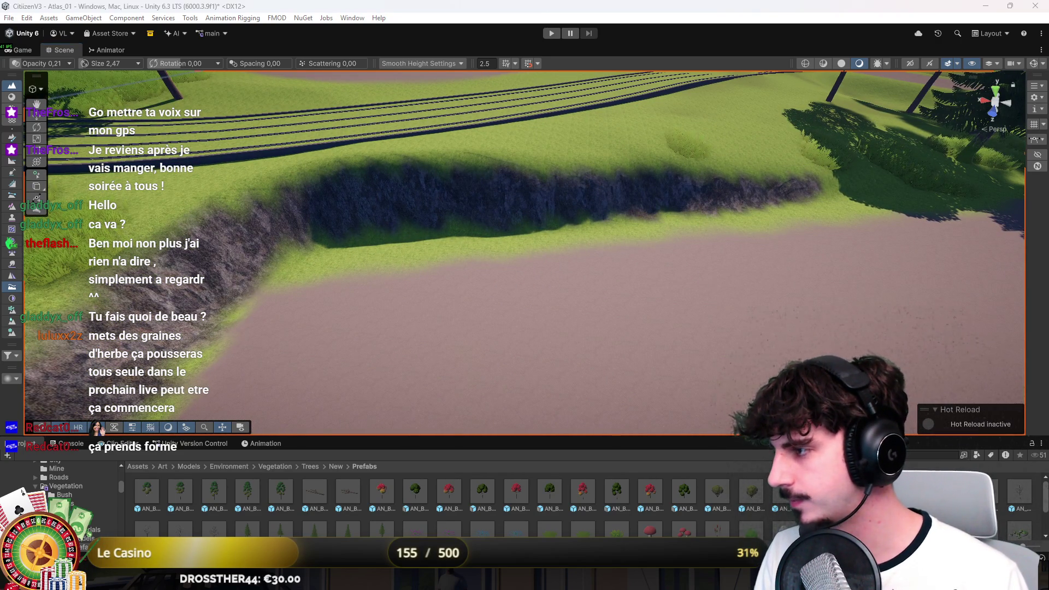
pyautogui.click(12, 120)
pyautogui.click(12, 85)
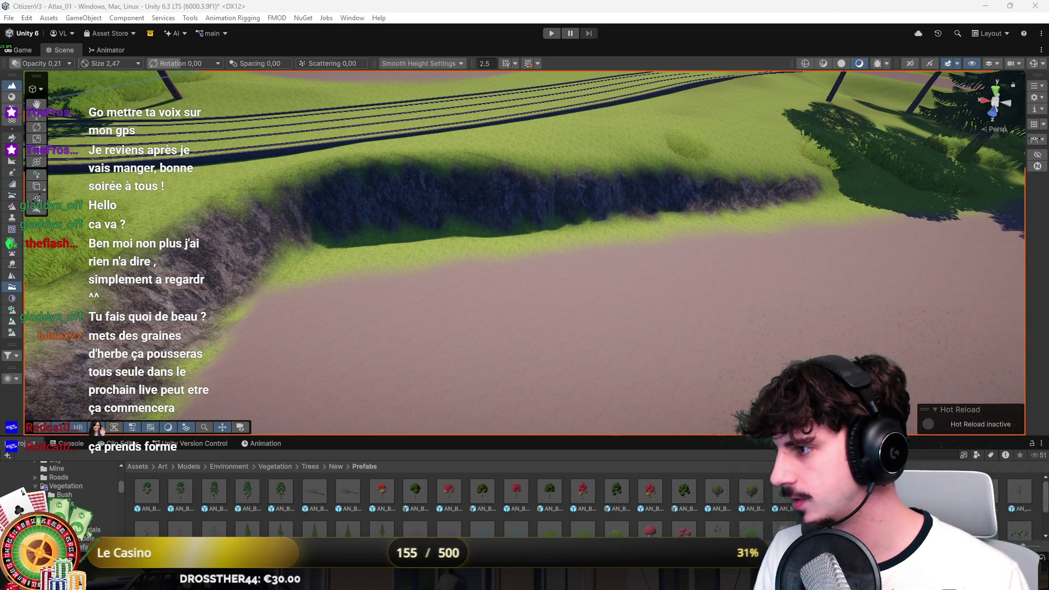
pyautogui.click(11, 96)
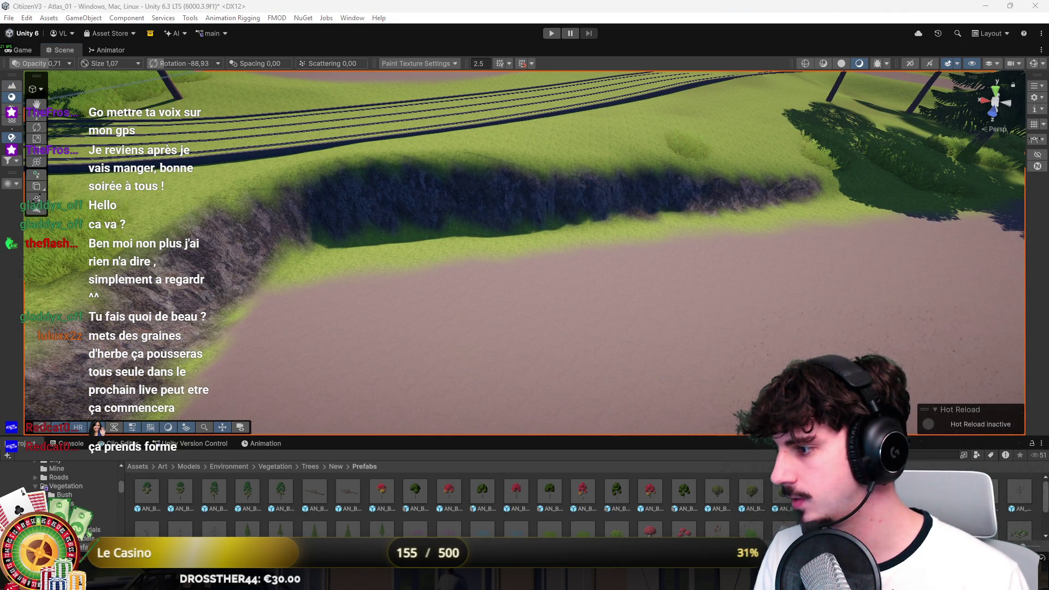
# Save the Atlas_01 scene after orbiting along the cliff edge
pyautogui.scroll(-5, 404, 316)
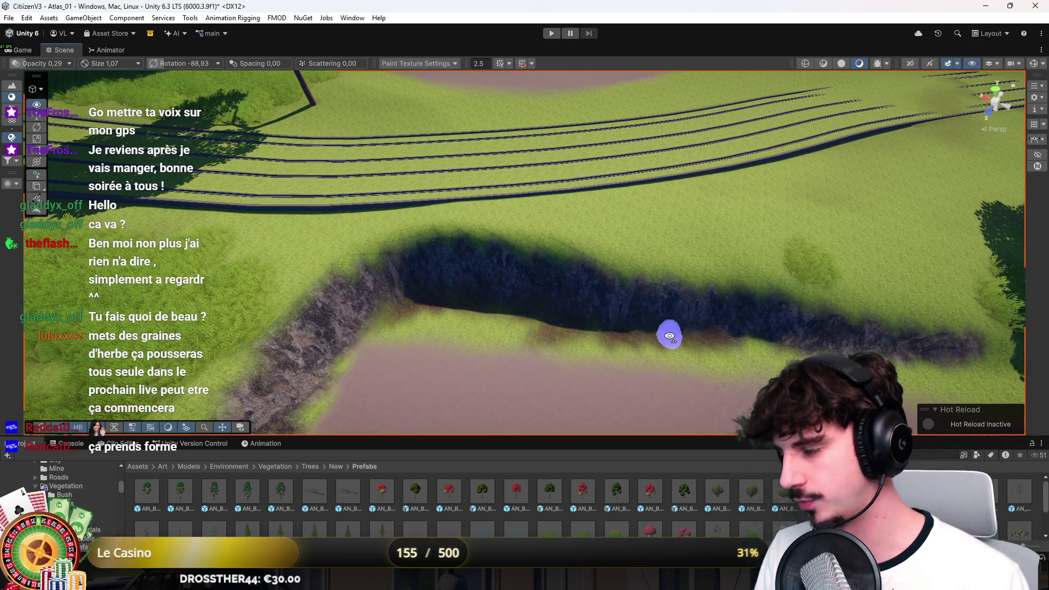
pyautogui.moveTo(668, 335); pyautogui.dragTo(628, 328)
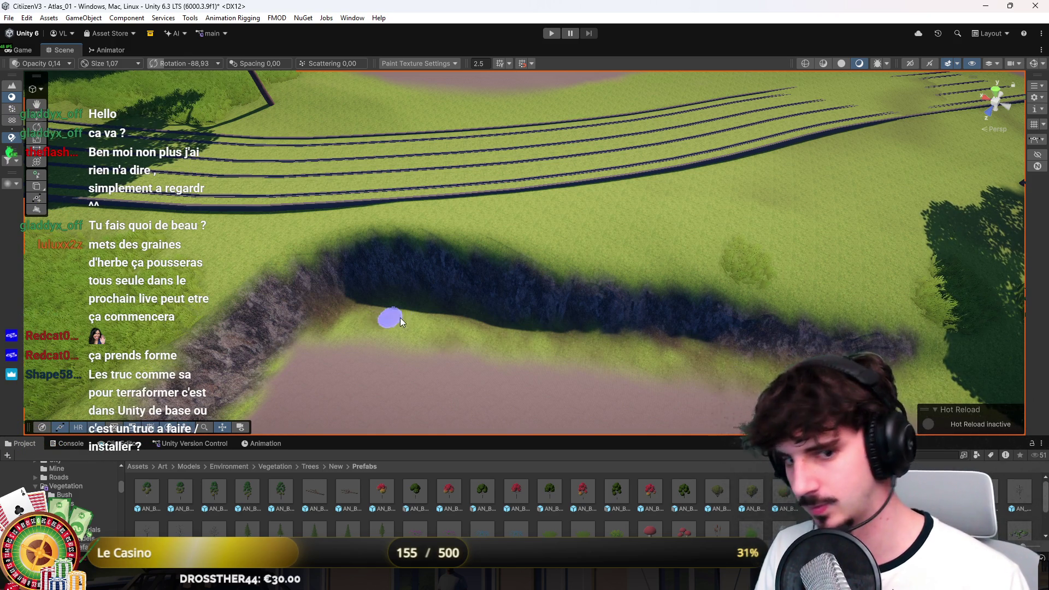
pyautogui.moveTo(389, 317); pyautogui.dragTo(500, 308)
pyautogui.scroll(5, 499, 306)
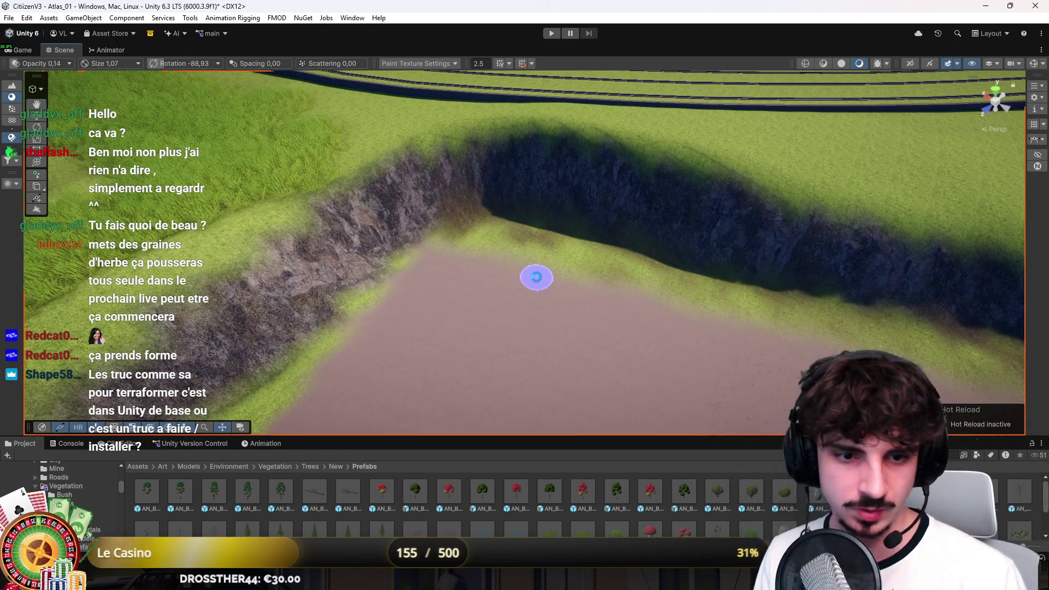
pyautogui.hotkey('ctrl', 's')
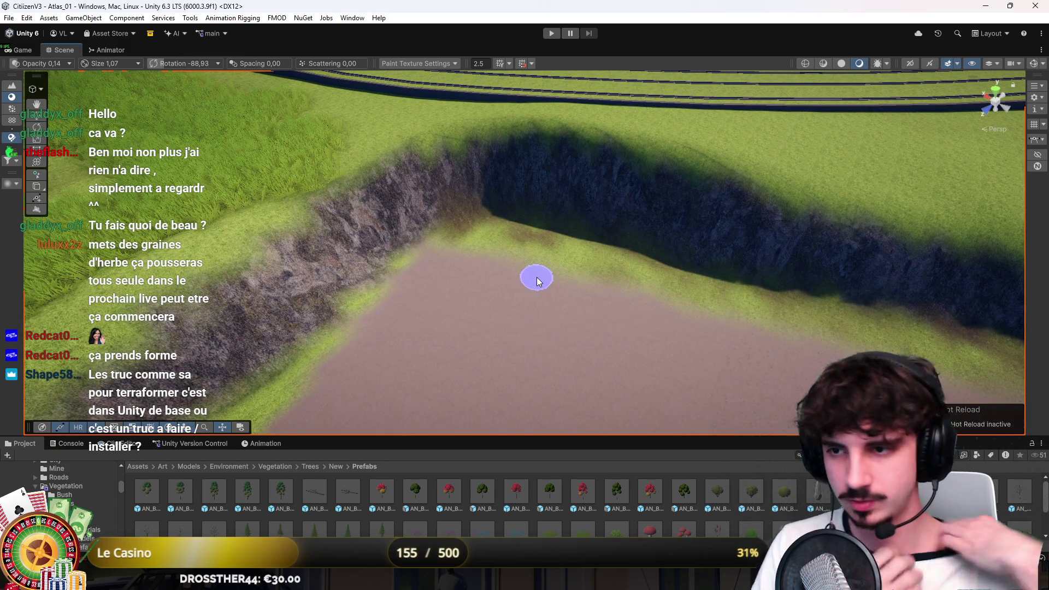
# Orbit down to inspect the pit's rock-lined edge
pyautogui.moveTo(464, 247); pyautogui.dragTo(470, 221)
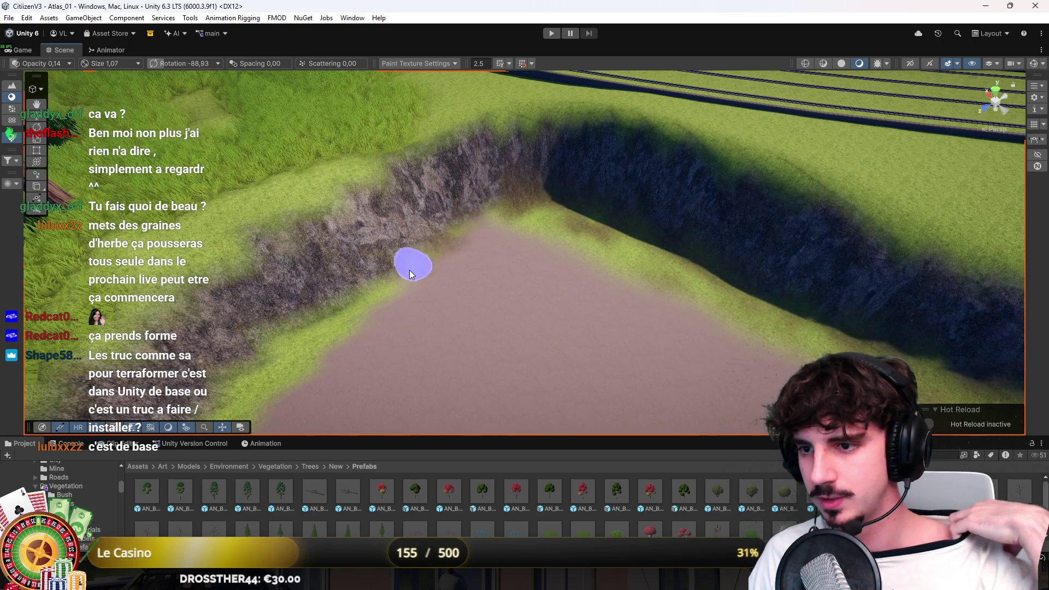
pyautogui.moveTo(358, 288)
pyautogui.mouseDown()
pyautogui.moveTo(519, 234)
pyautogui.moveTo(557, 188)
pyautogui.moveTo(536, 211)
pyautogui.mouseUp()
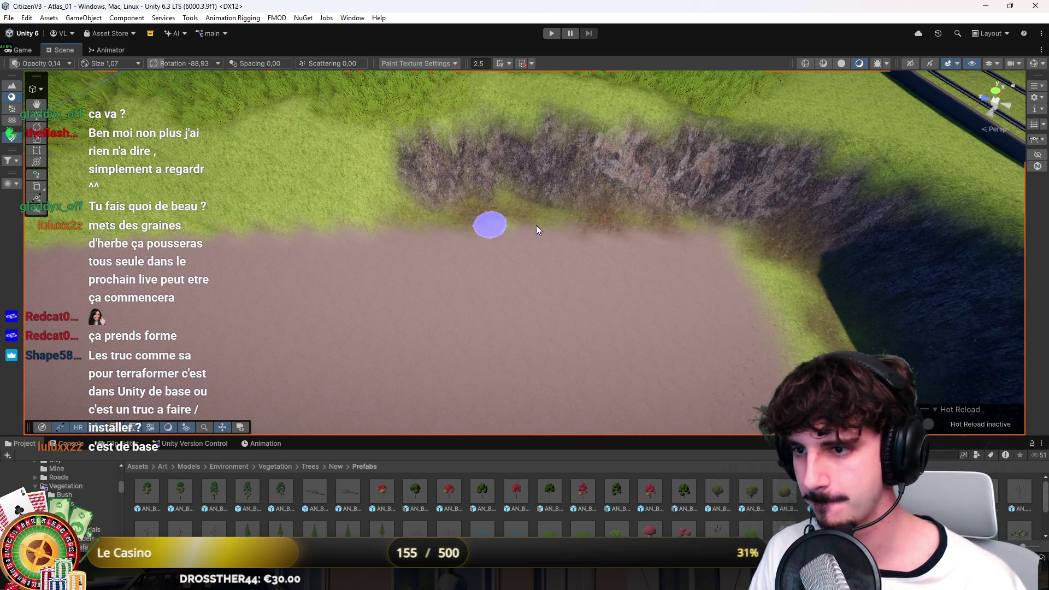
pyautogui.scroll(-2, 587, 221)
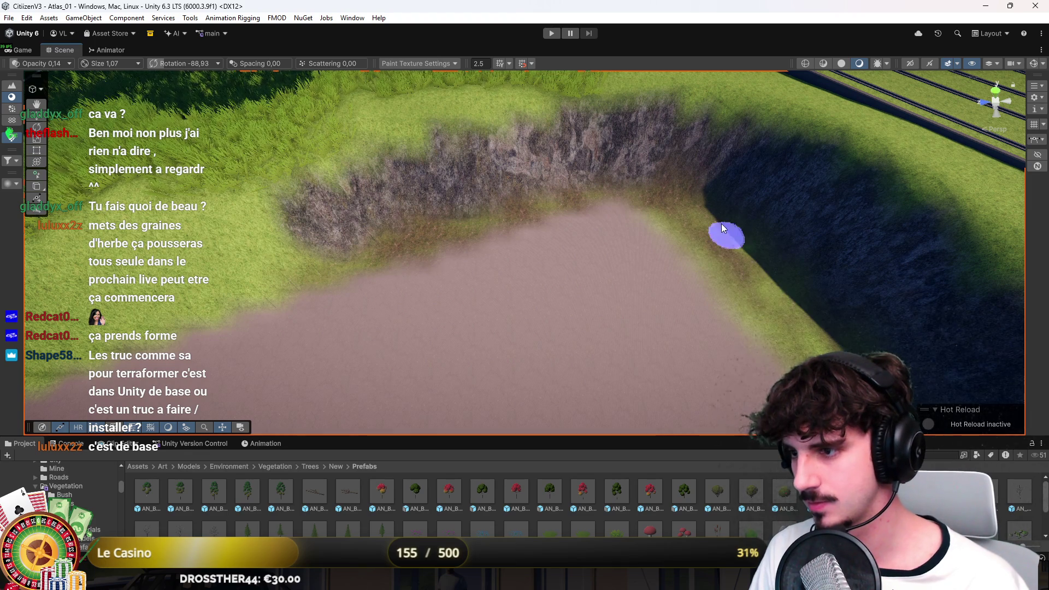
pyautogui.scroll(-3, 386, 256)
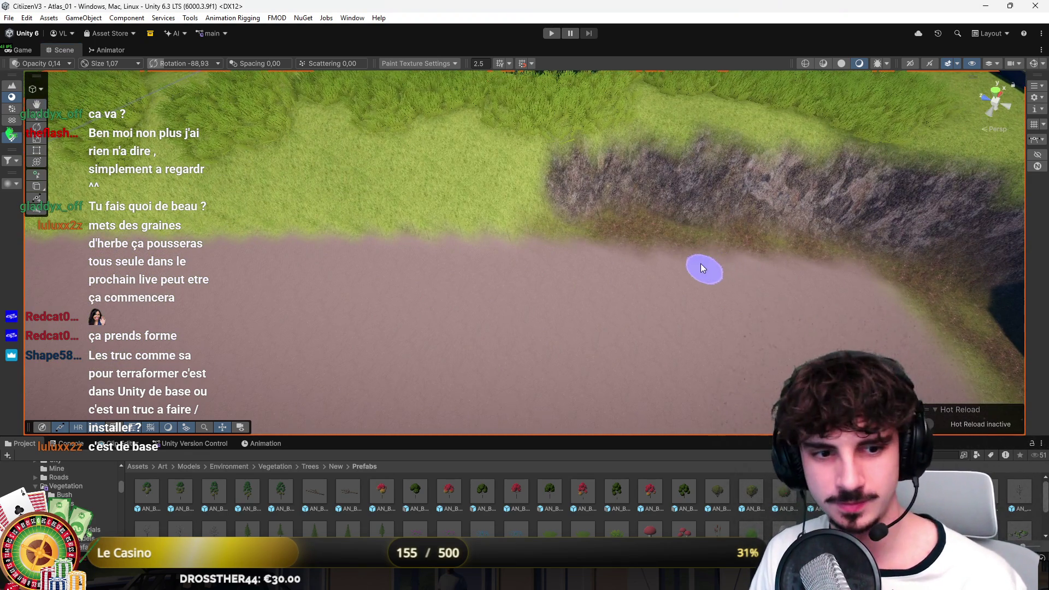
pyautogui.scroll(1, 704, 268)
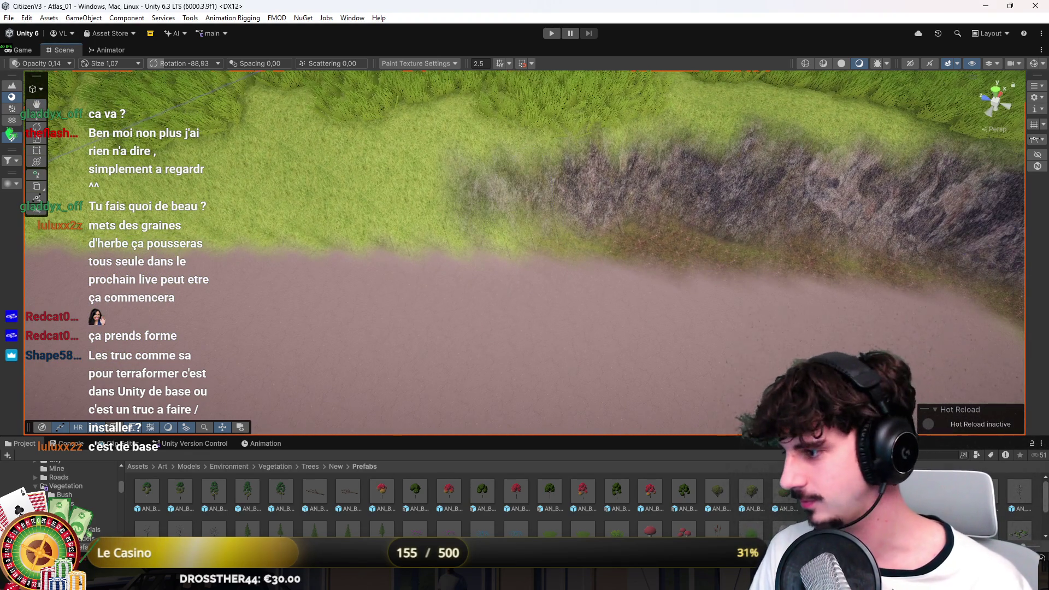
pyautogui.scroll(-4, 807, 199)
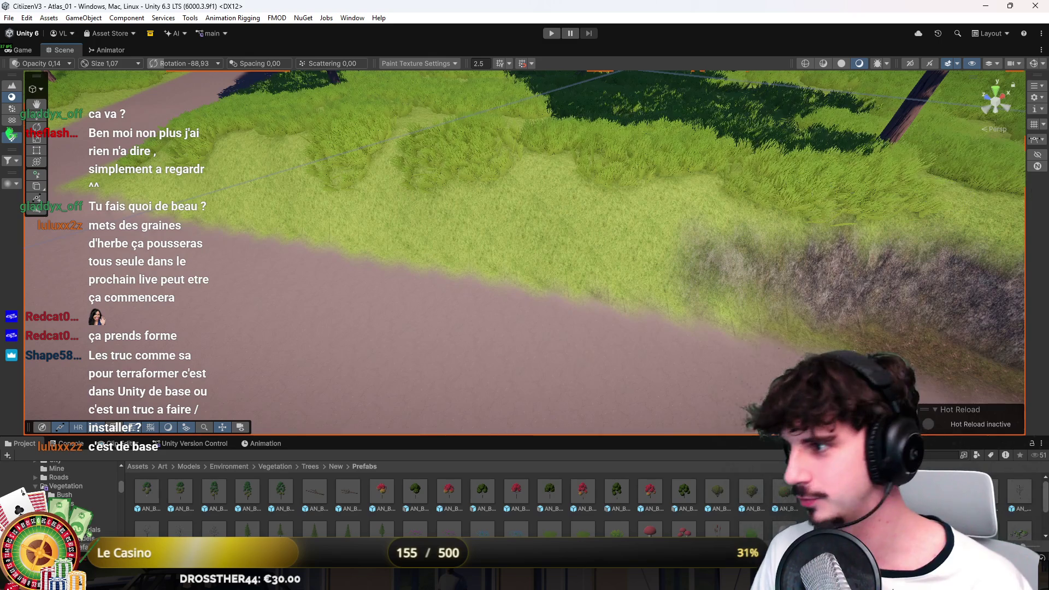
# Paint grey rock texture across the grass slope with a stronger brush and check the band
pyautogui.moveTo(677, 247)
pyautogui.mouseDown()
pyautogui.moveTo(645, 245)
pyautogui.moveTo(850, 254)
pyautogui.mouseUp()
pyautogui.press('a')
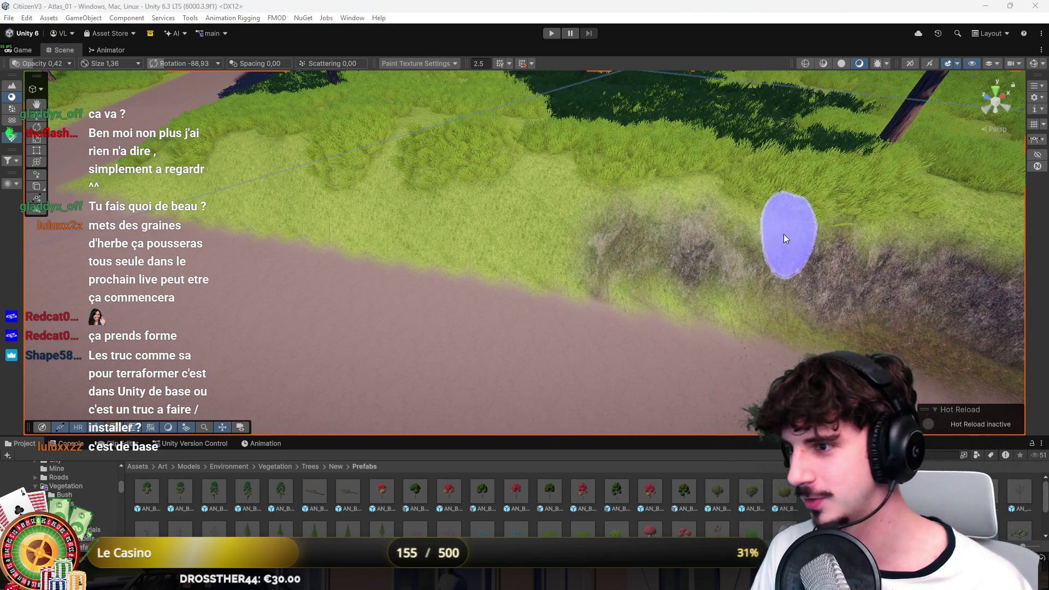
pyautogui.moveTo(654, 266)
pyautogui.mouseDown()
pyautogui.moveTo(835, 294)
pyautogui.moveTo(608, 255)
pyautogui.moveTo(537, 229)
pyautogui.moveTo(487, 237)
pyautogui.moveTo(530, 257)
pyautogui.moveTo(762, 299)
pyautogui.moveTo(492, 254)
pyautogui.mouseUp()
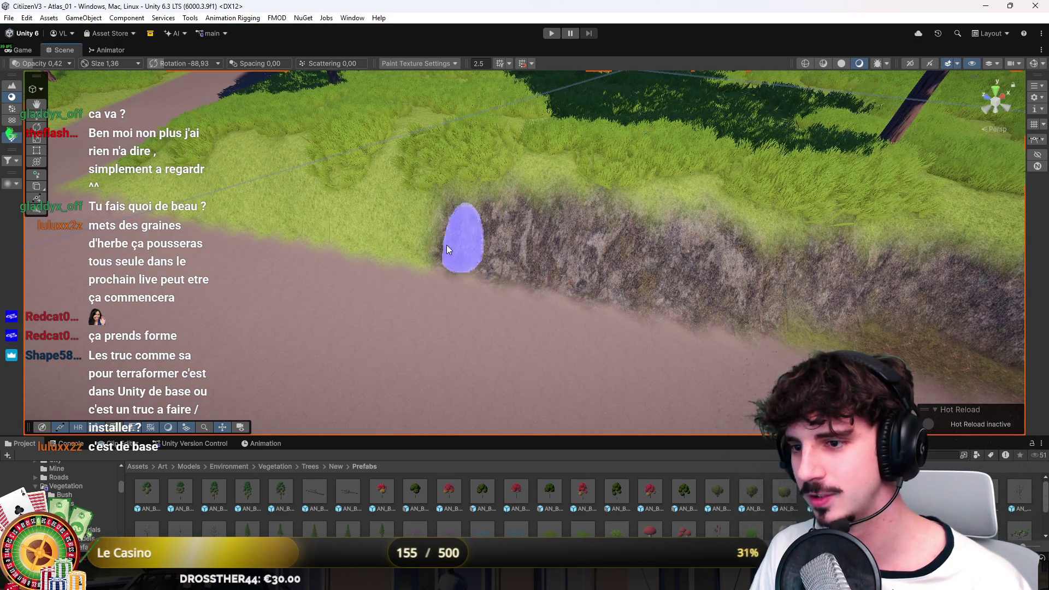
pyautogui.moveTo(413, 238)
pyautogui.mouseDown()
pyautogui.moveTo(431, 229)
pyautogui.moveTo(530, 241)
pyautogui.mouseUp()
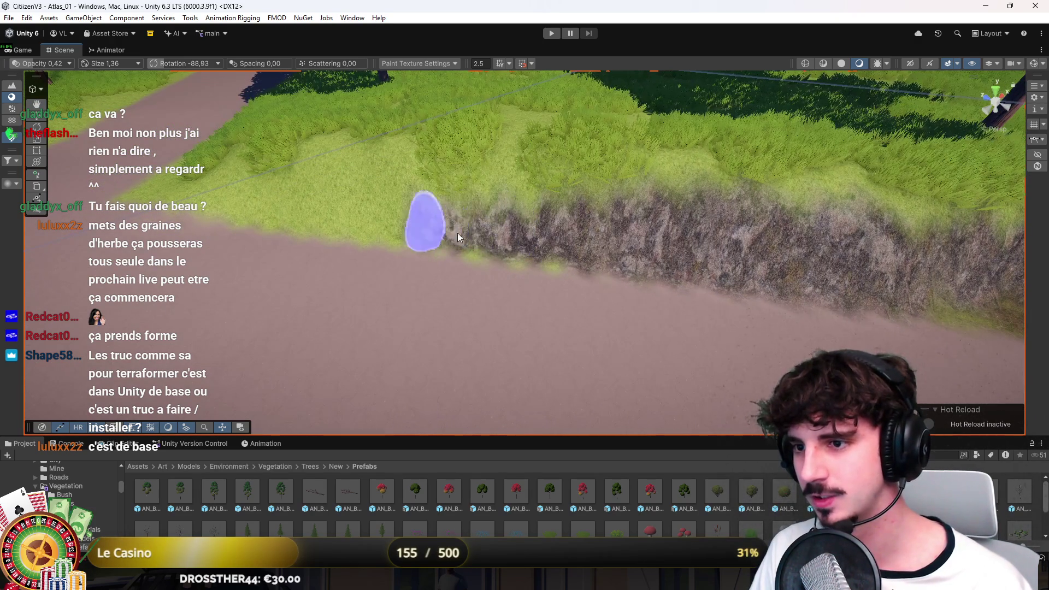
pyautogui.moveTo(541, 257)
pyautogui.mouseDown()
pyautogui.moveTo(574, 234)
pyautogui.moveTo(581, 258)
pyautogui.moveTo(635, 267)
pyautogui.moveTo(578, 277)
pyautogui.moveTo(511, 260)
pyautogui.mouseUp()
pyautogui.moveTo(419, 251)
pyautogui.mouseDown()
pyautogui.moveTo(545, 257)
pyautogui.moveTo(682, 241)
pyautogui.moveTo(624, 245)
pyautogui.mouseUp()
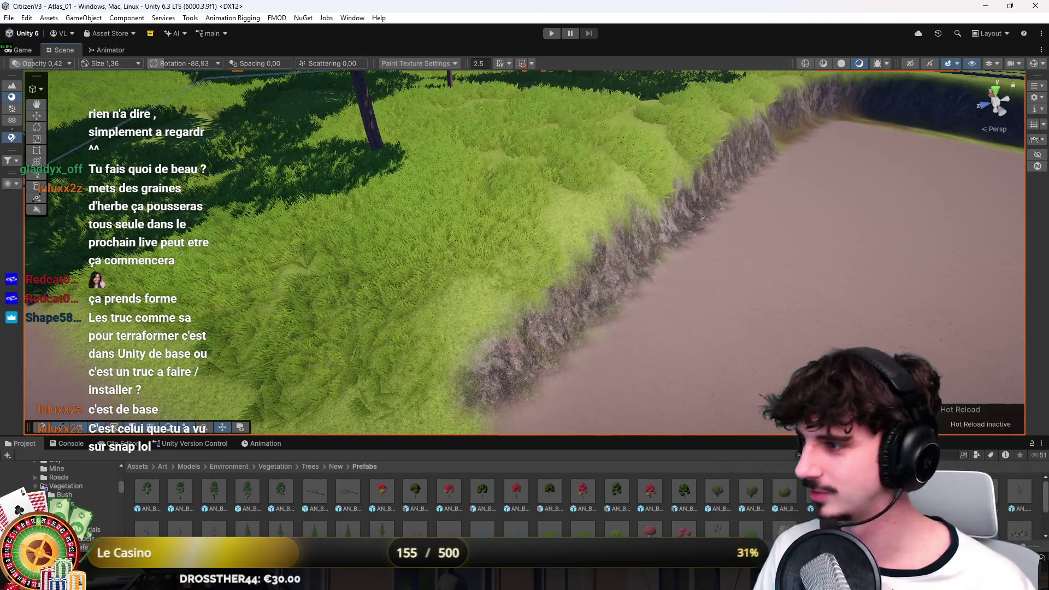
pyautogui.hotkey('shift', 'y')
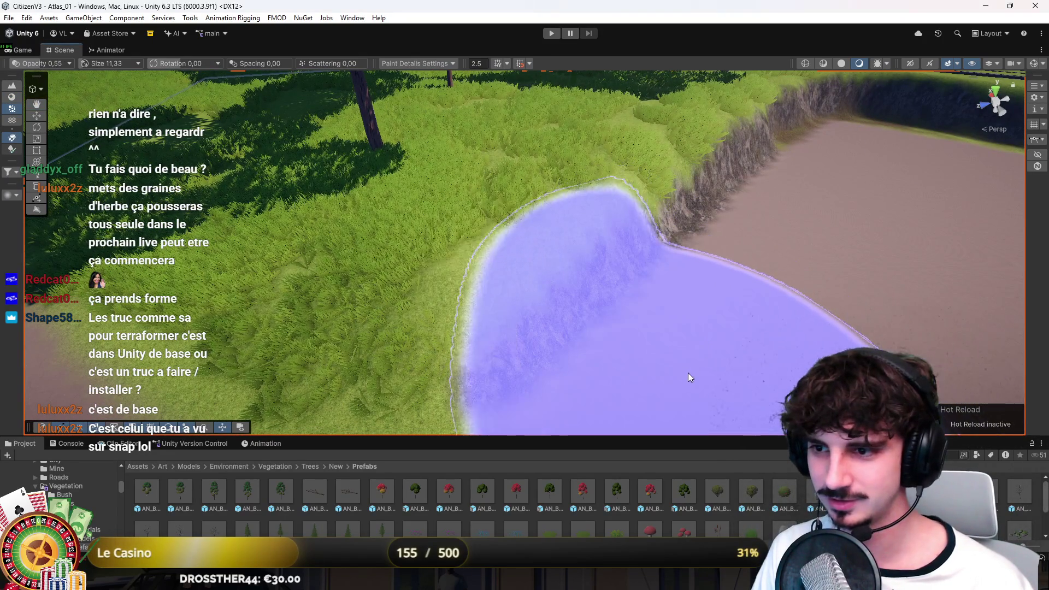
# Lower the brush opacity and paint denser grass details along the cliff top
pyautogui.moveTo(815, 209)
pyautogui.mouseDown()
pyautogui.moveTo(860, 206)
pyautogui.moveTo(751, 234)
pyautogui.mouseUp()
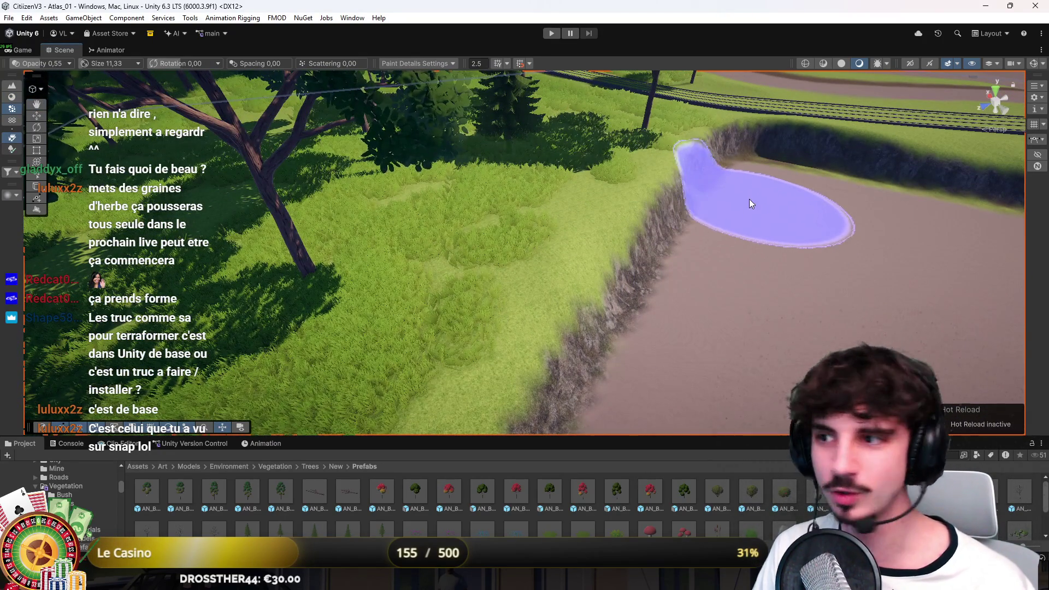
pyautogui.moveTo(753, 191); pyautogui.dragTo(792, 202)
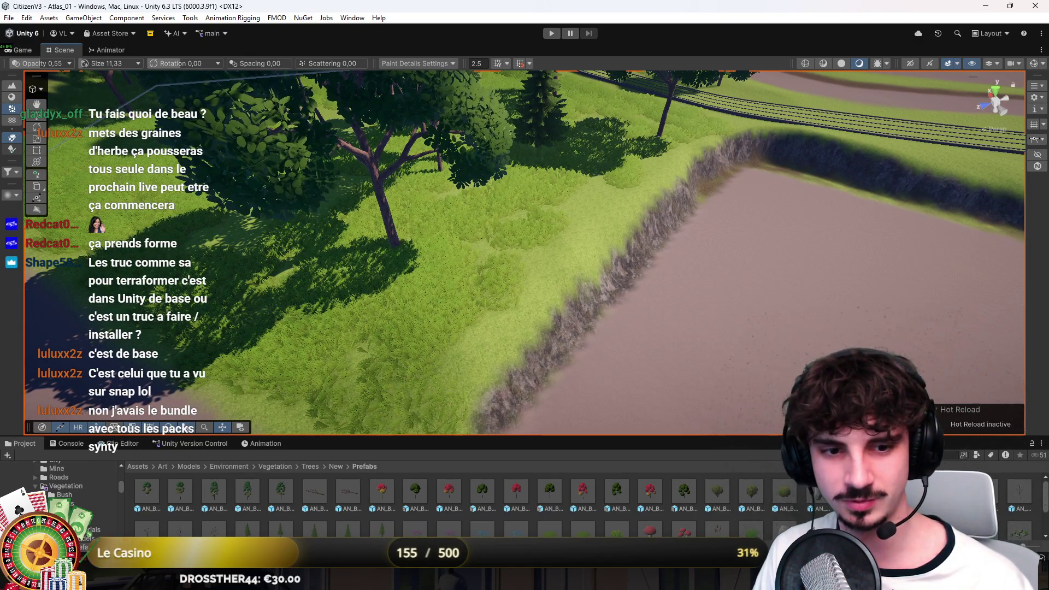
pyautogui.press('a')
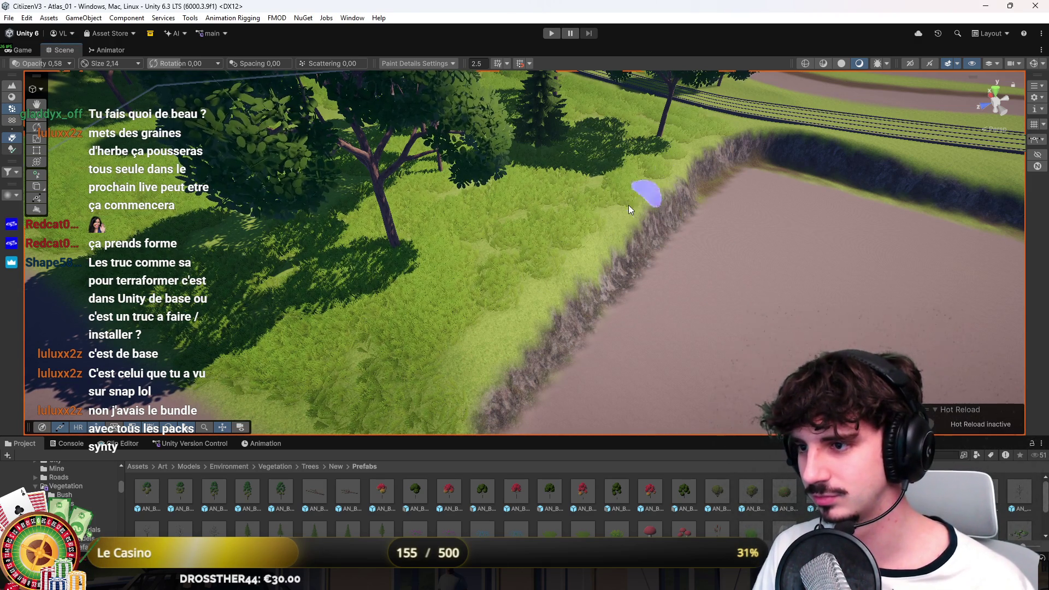
pyautogui.moveTo(449, 349); pyautogui.dragTo(513, 328)
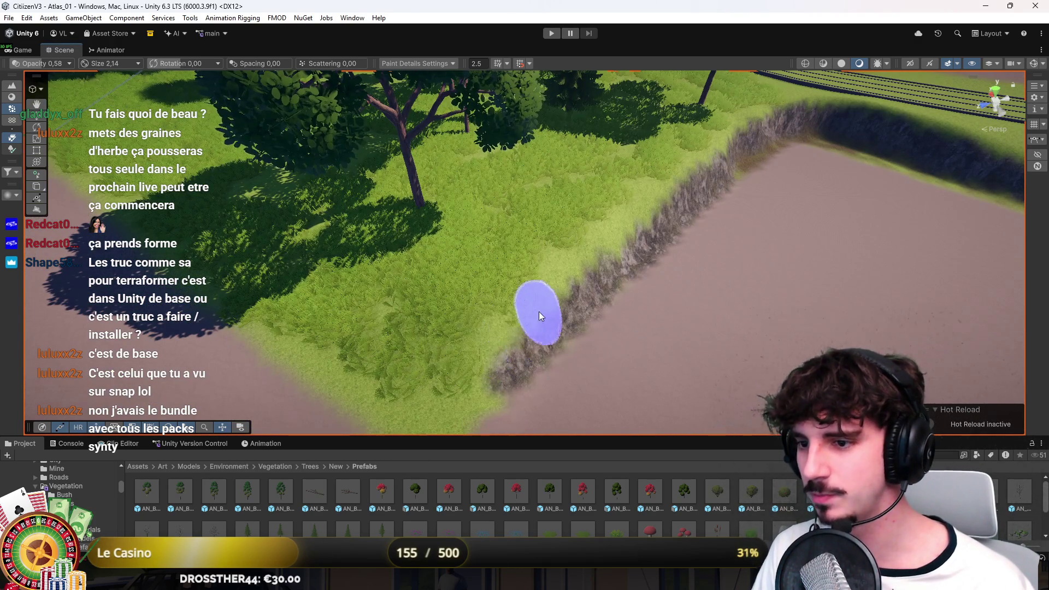
pyautogui.moveTo(535, 364); pyautogui.dragTo(527, 355)
pyautogui.moveTo(433, 301); pyautogui.dragTo(529, 260)
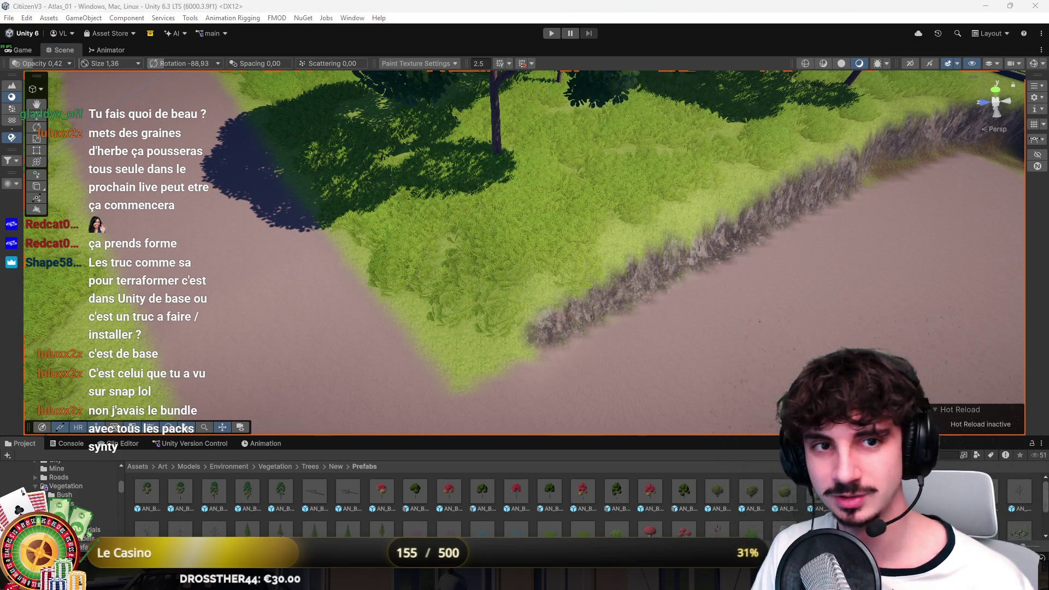
# Paint dark rock texture over the pale grass band on the cliff top
pyautogui.scroll(2, 496, 329)
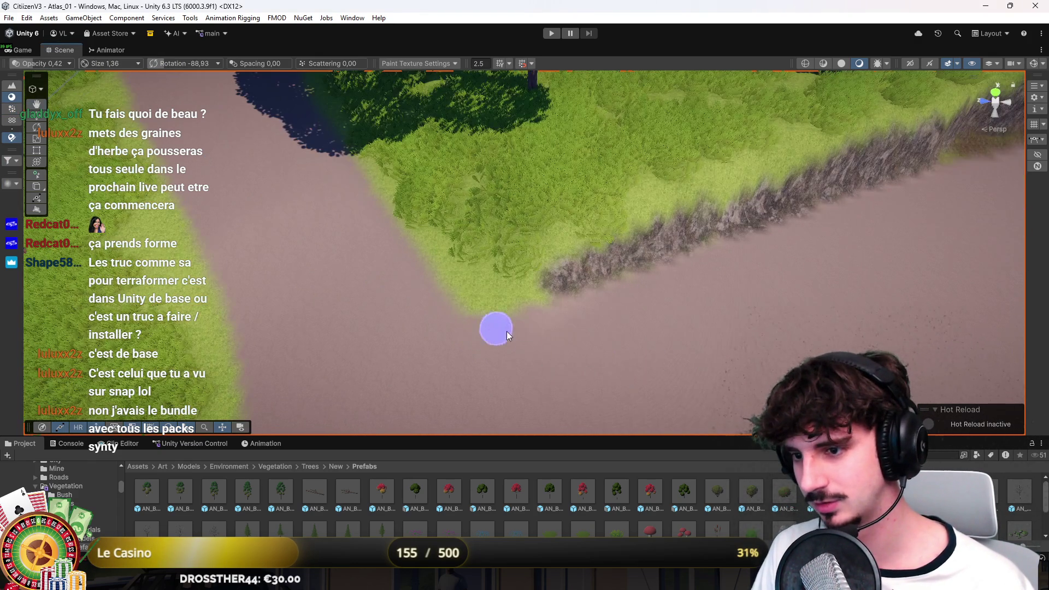
pyautogui.scroll(3, 624, 306)
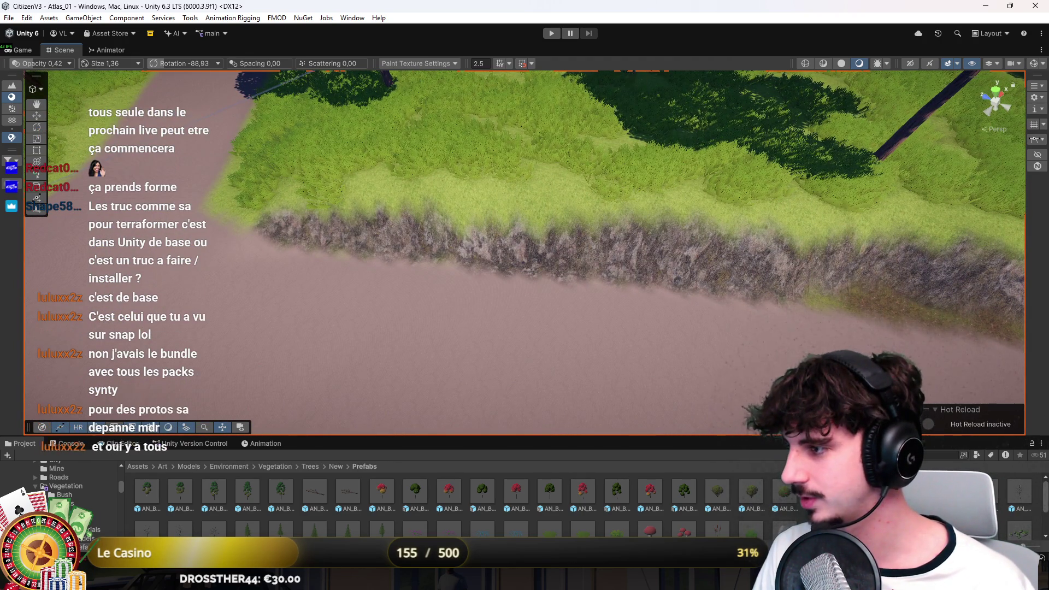
pyautogui.scroll(3, 740, 248)
pyautogui.moveTo(378, 236)
pyautogui.mouseDown()
pyautogui.moveTo(418, 228)
pyautogui.moveTo(303, 225)
pyautogui.moveTo(594, 242)
pyautogui.moveTo(217, 235)
pyautogui.moveTo(328, 234)
pyautogui.mouseUp()
# Orbit around the cliff trench and grass peninsula to check it, then enter Play mode
pyautogui.moveTo(803, 260)
pyautogui.mouseDown()
pyautogui.moveTo(674, 249)
pyautogui.moveTo(509, 197)
pyautogui.mouseUp()
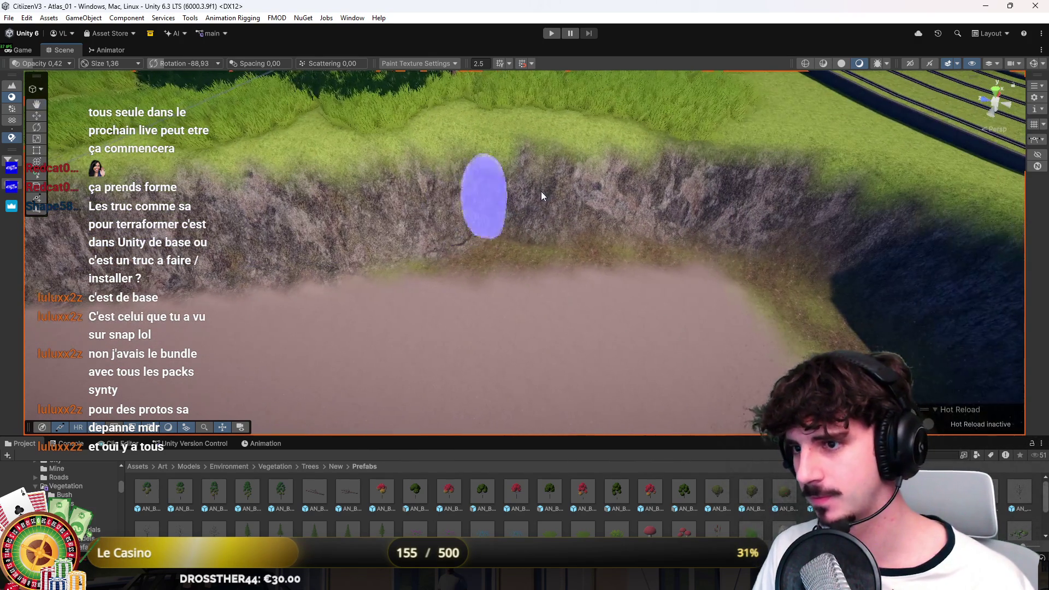
pyautogui.moveTo(690, 187)
pyautogui.mouseDown()
pyautogui.moveTo(684, 163)
pyautogui.moveTo(649, 218)
pyautogui.moveTo(695, 215)
pyautogui.moveTo(597, 227)
pyautogui.moveTo(530, 192)
pyautogui.mouseUp()
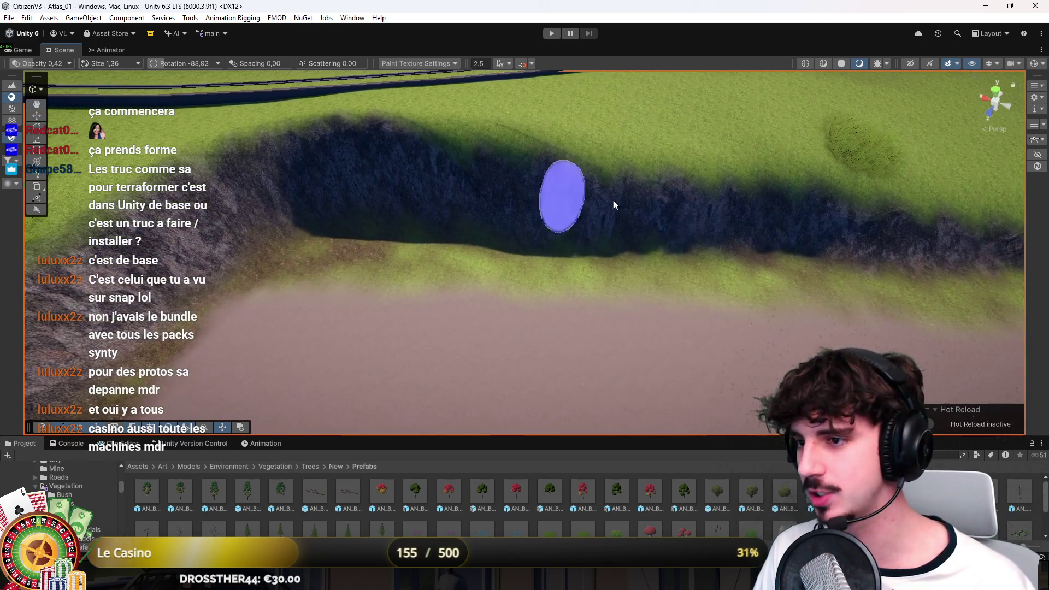
pyautogui.moveTo(681, 208); pyautogui.dragTo(500, 225)
pyautogui.moveTo(662, 241)
pyautogui.mouseDown()
pyautogui.moveTo(584, 235)
pyautogui.moveTo(623, 227)
pyautogui.mouseUp()
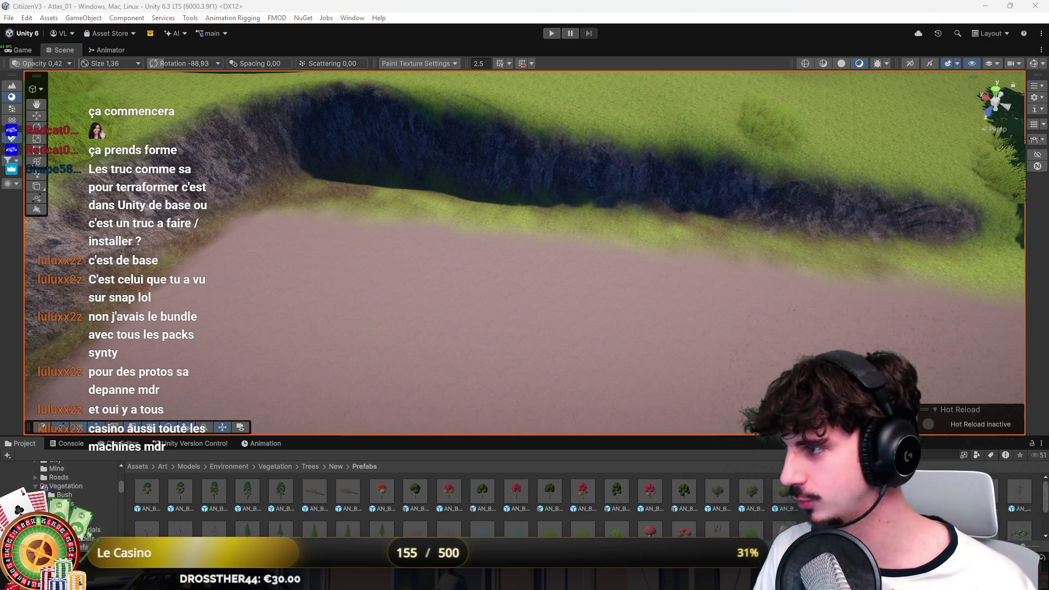
pyautogui.moveTo(525, 218); pyautogui.dragTo(341, 224)
pyautogui.moveTo(735, 307)
pyautogui.mouseDown()
pyautogui.moveTo(754, 306)
pyautogui.moveTo(738, 258)
pyautogui.moveTo(709, 233)
pyautogui.mouseUp()
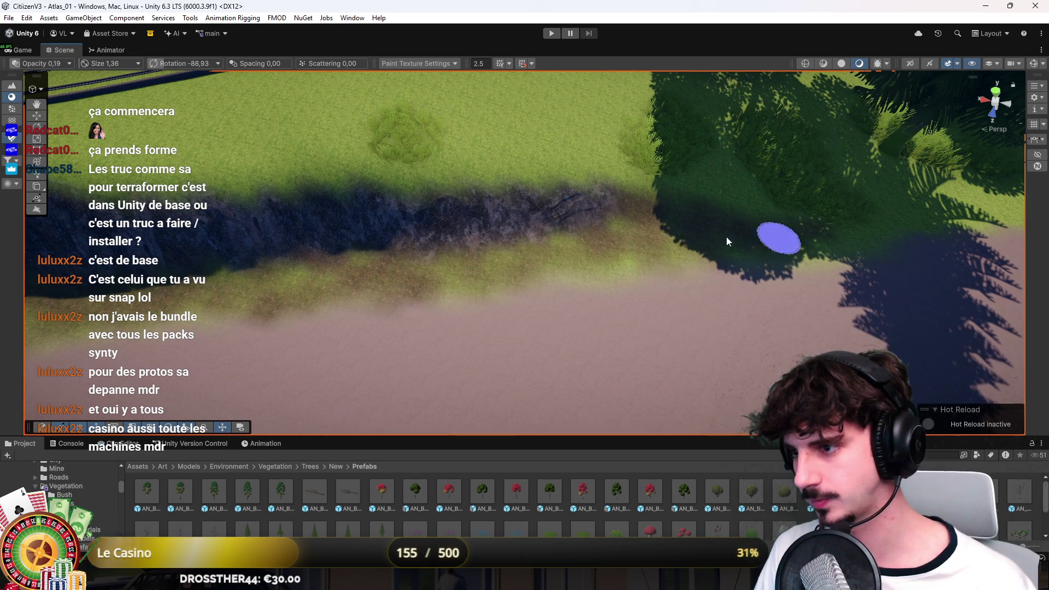
pyautogui.moveTo(306, 257)
pyautogui.mouseDown()
pyautogui.moveTo(262, 241)
pyautogui.moveTo(604, 244)
pyautogui.moveTo(531, 201)
pyautogui.moveTo(400, 265)
pyautogui.moveTo(481, 314)
pyautogui.moveTo(438, 303)
pyautogui.moveTo(494, 342)
pyautogui.moveTo(545, 271)
pyautogui.moveTo(811, 196)
pyautogui.mouseUp()
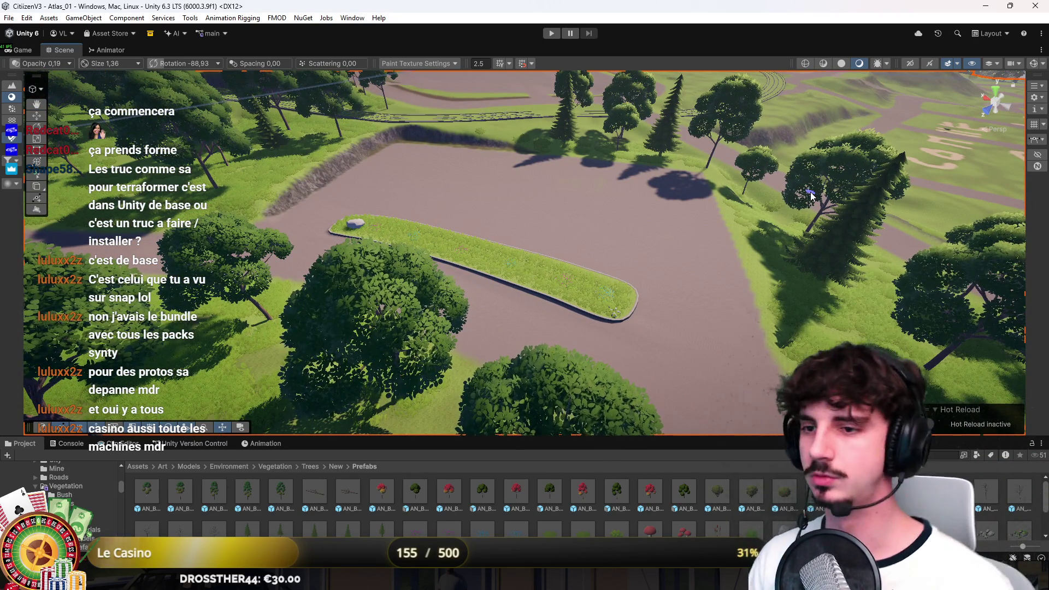
pyautogui.moveTo(555, 239); pyautogui.dragTo(507, 229)
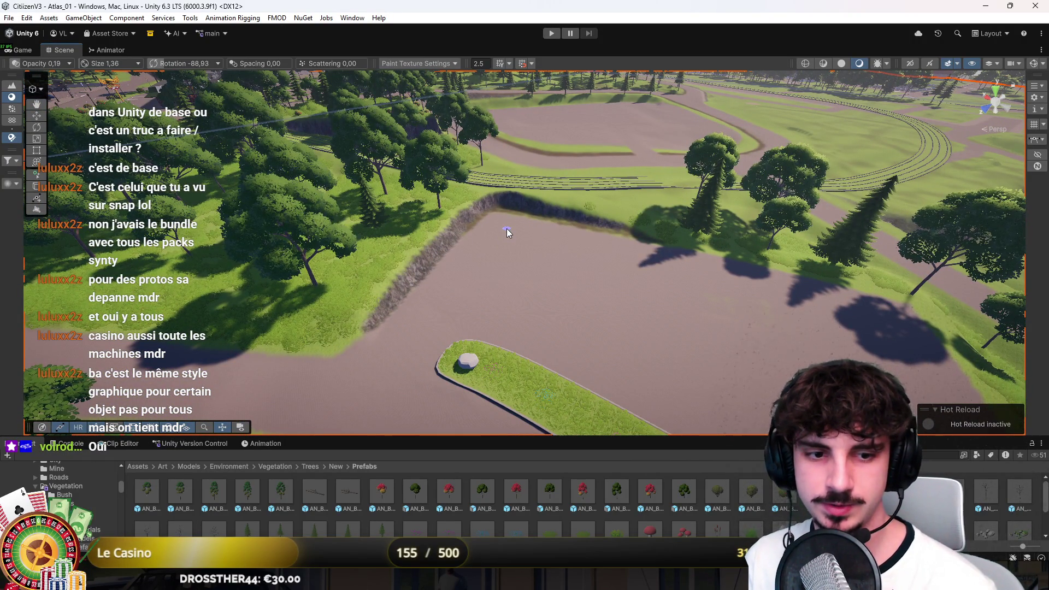
pyautogui.moveTo(507, 229)
pyautogui.mouseDown()
pyautogui.moveTo(534, 244)
pyautogui.moveTo(531, 299)
pyautogui.mouseUp()
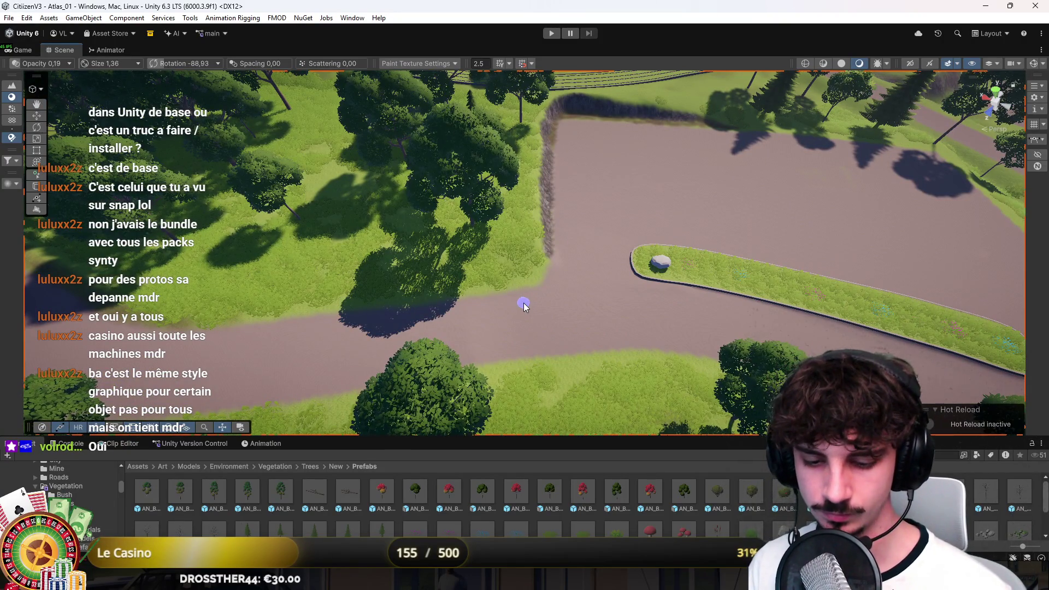
pyautogui.hotkey('ctrl', 'p')
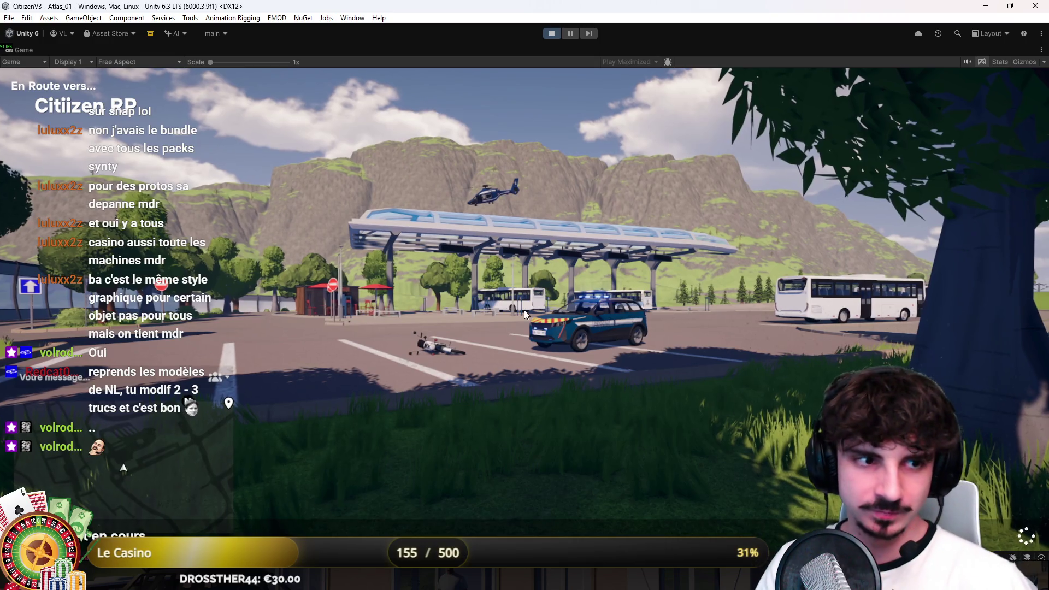
# Play as the chosen character, walk to the truck, climb into the cab and reverse
pyautogui.click(270, 419)
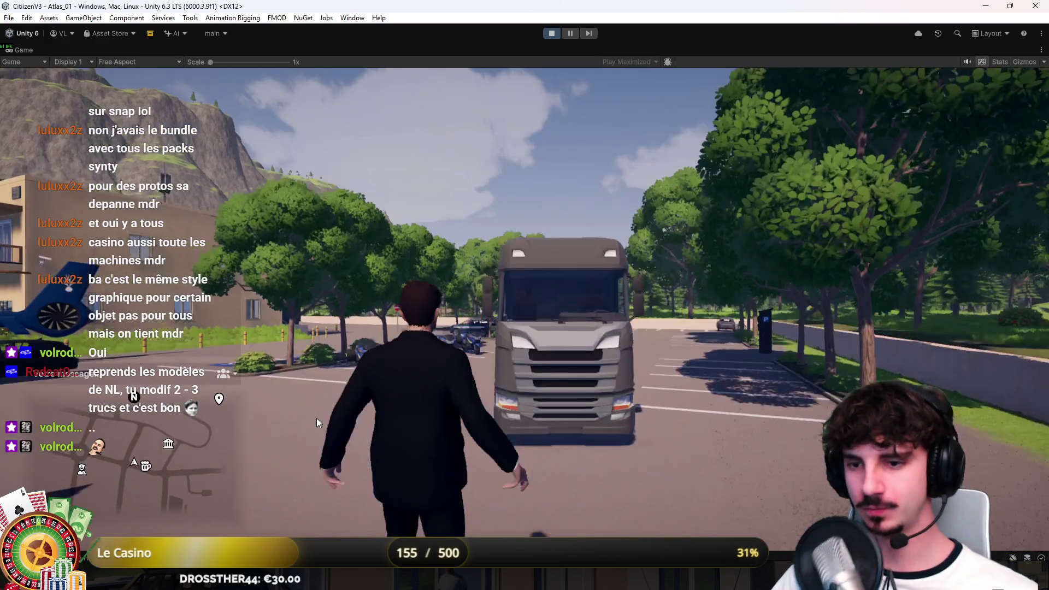
pyautogui.press('w')
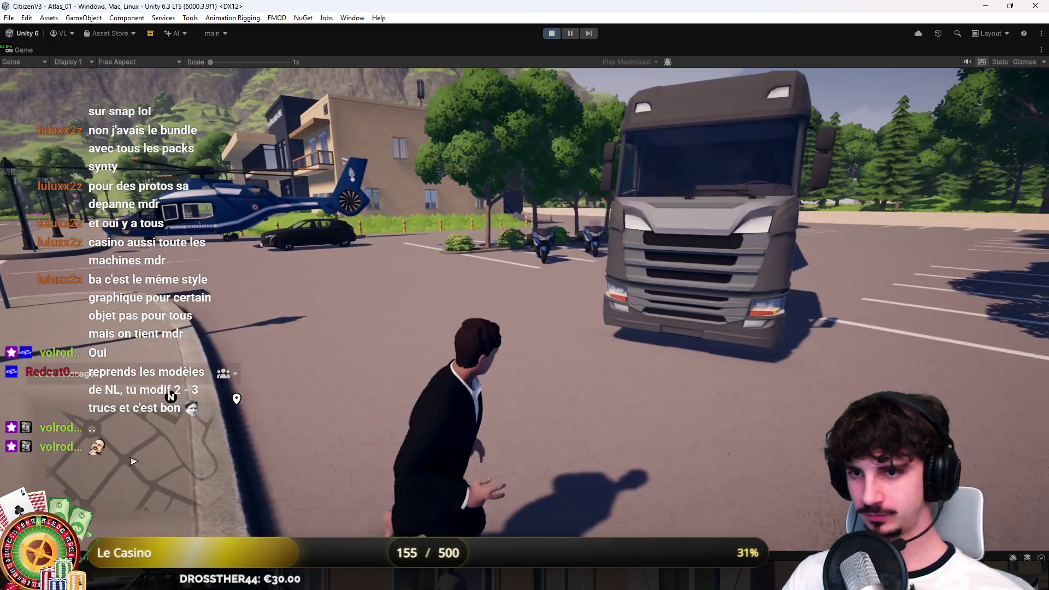
pyautogui.press('f')
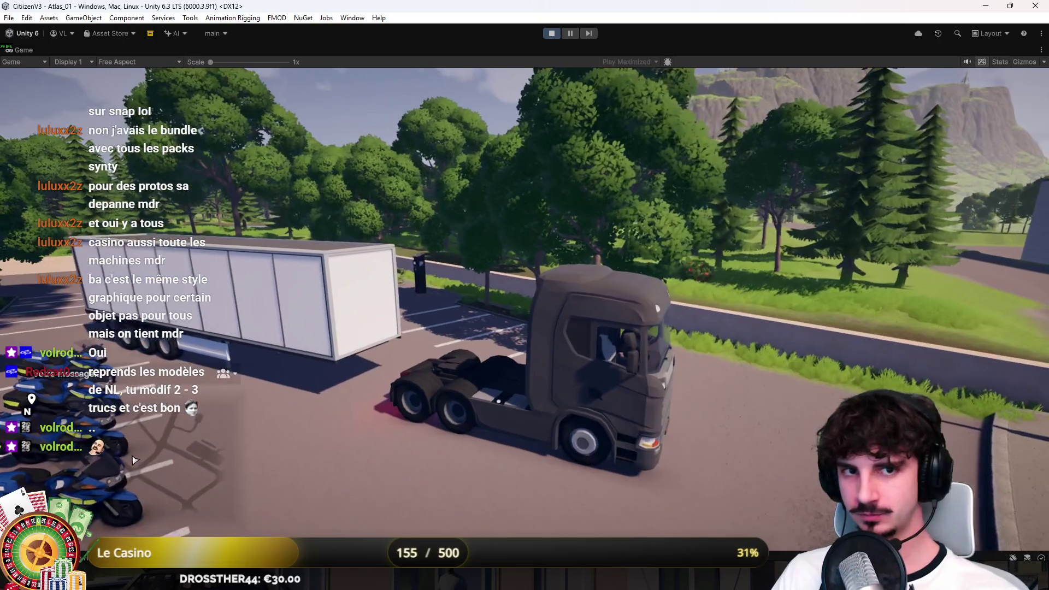
pyautogui.press('s')
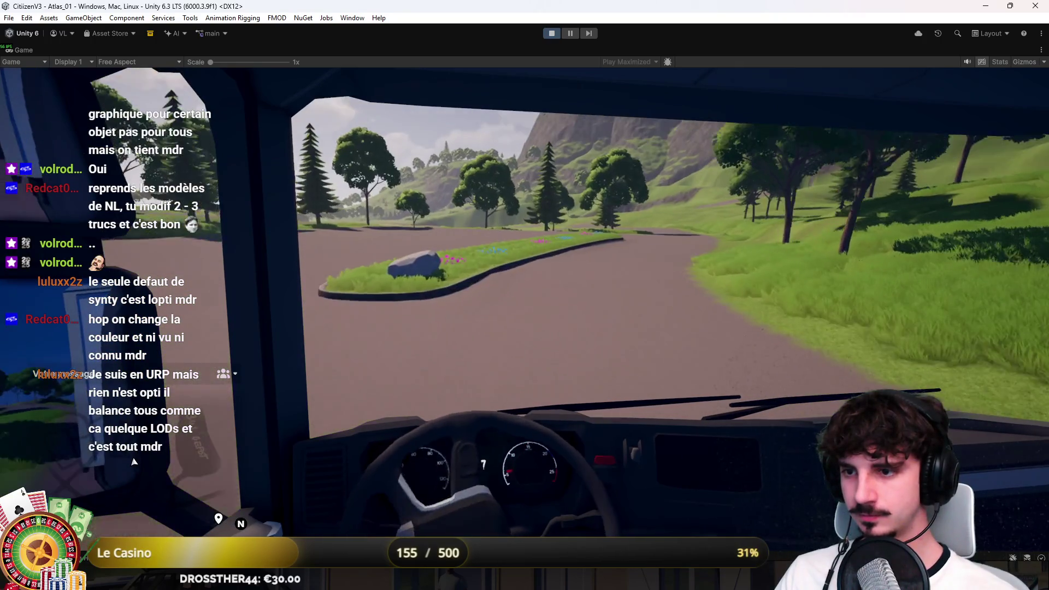
# Cycle between outside, overhead and cab camera views while driving to the Crousty Burger restaurant
pyautogui.press('c')
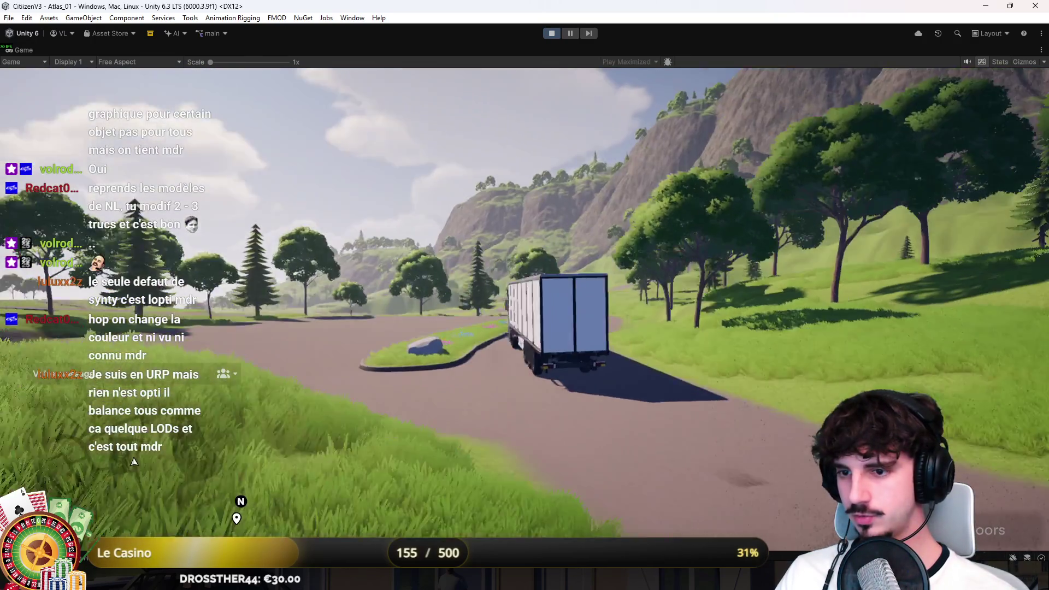
pyautogui.press('c')
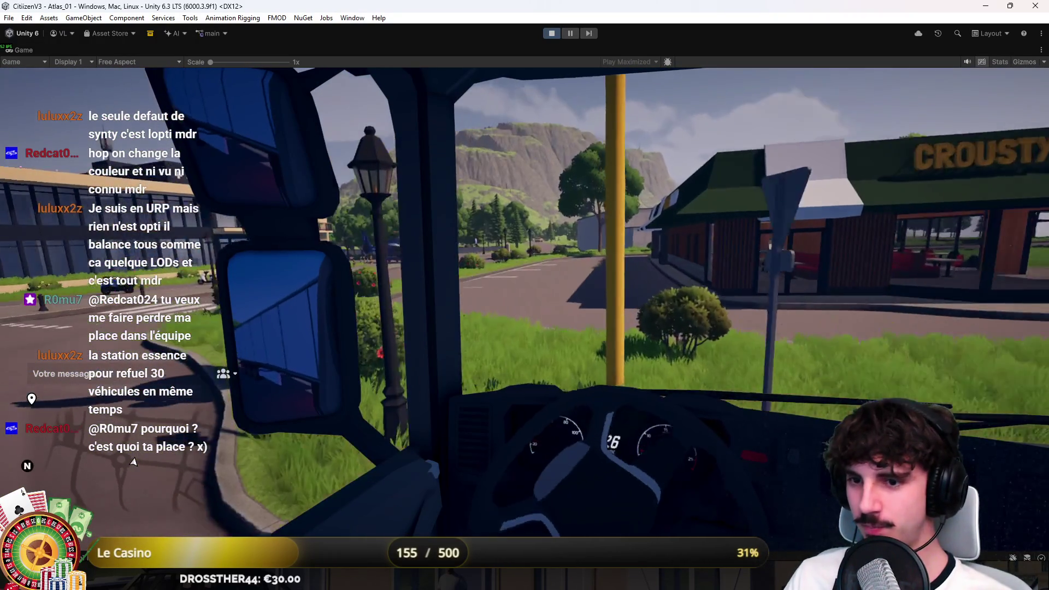
pyautogui.press('v')
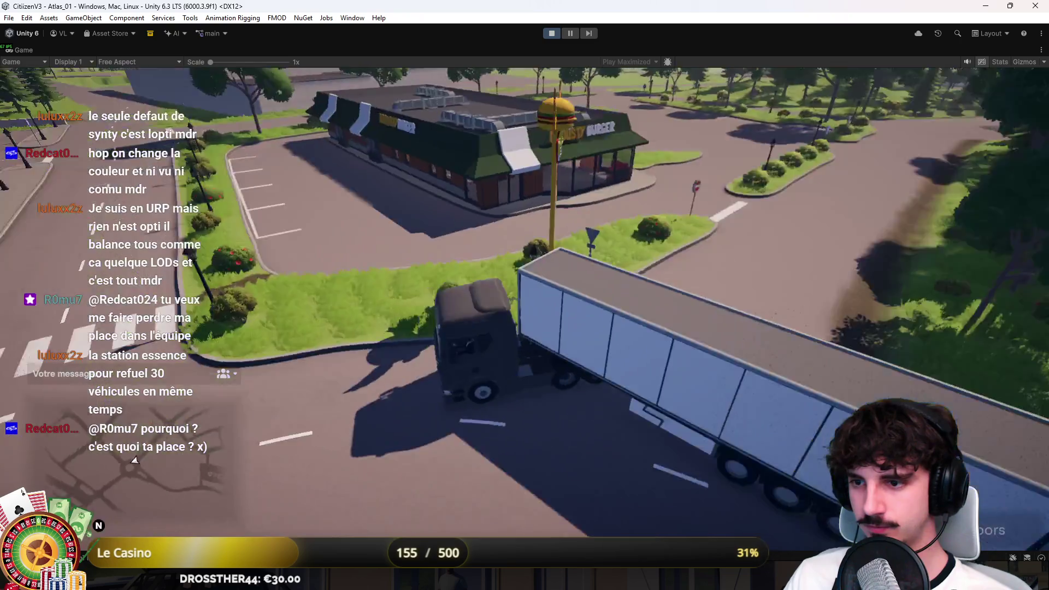
# Switch the helicopter from the in-cab driver view to the cockpit view with V
pyautogui.press('v')
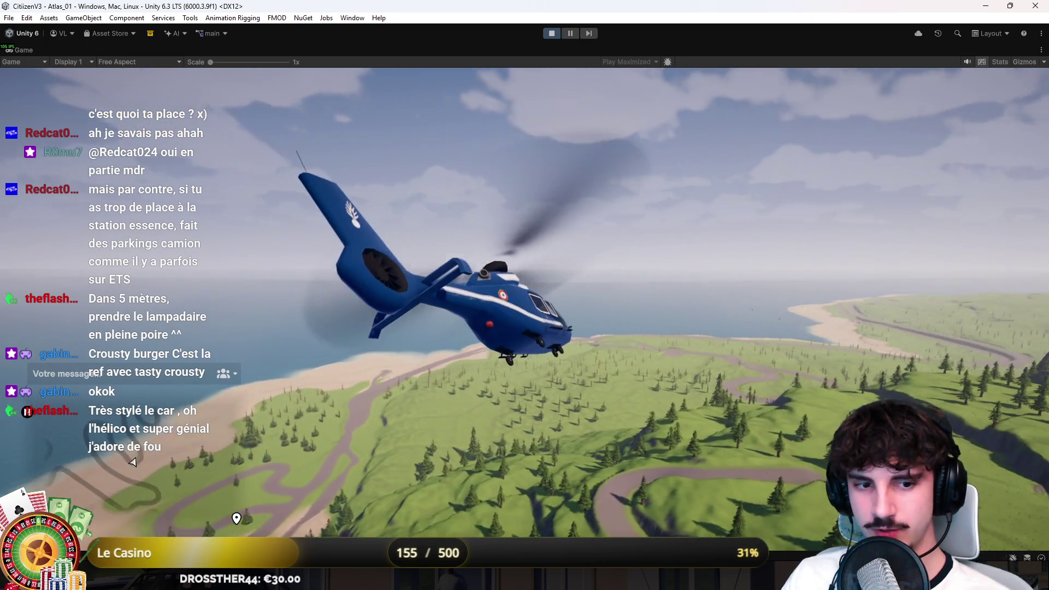
pyautogui.press('v')
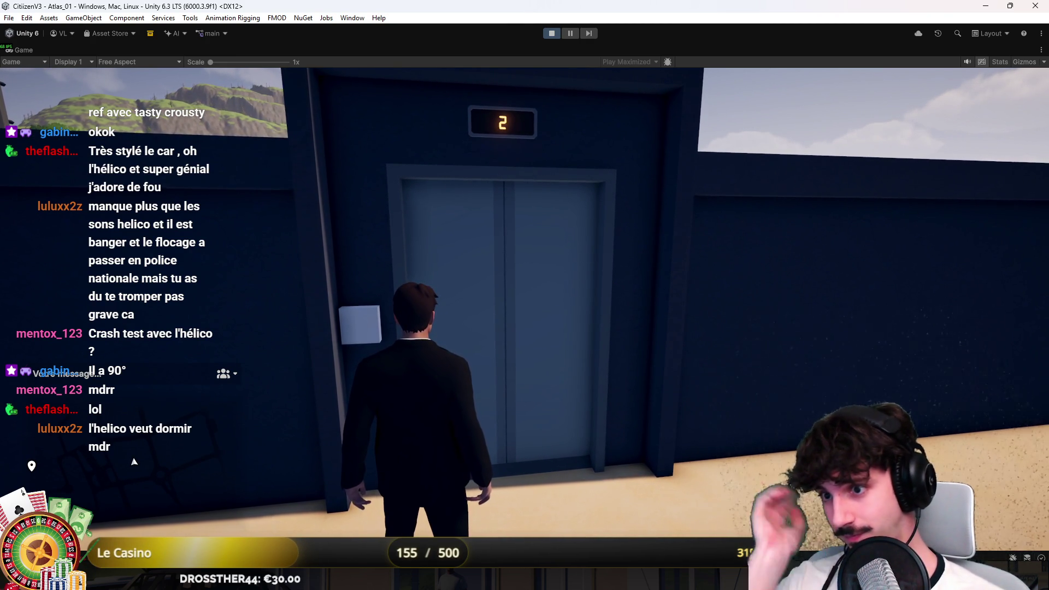
# Ride the elevator down to floor 0 and go through into the hospital lobby
pyautogui.press('w')
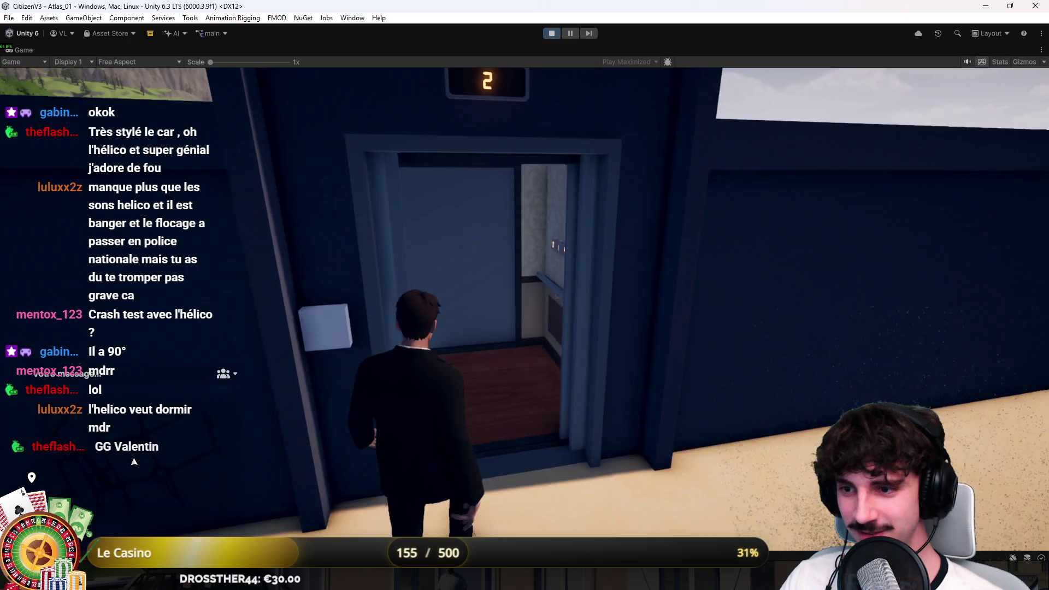
pyautogui.press('w')
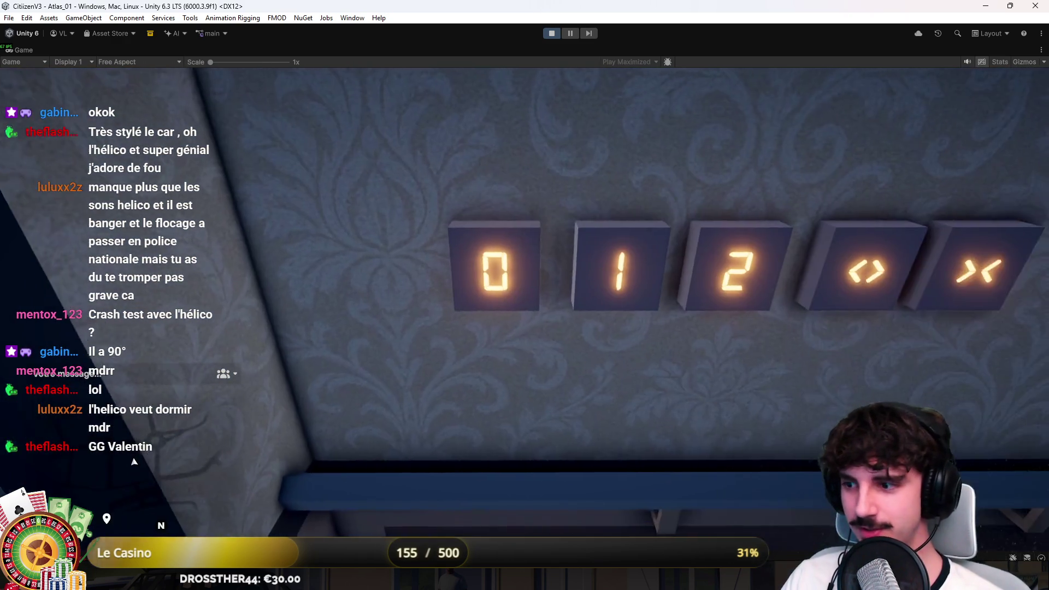
pyautogui.moveTo(524, 295)
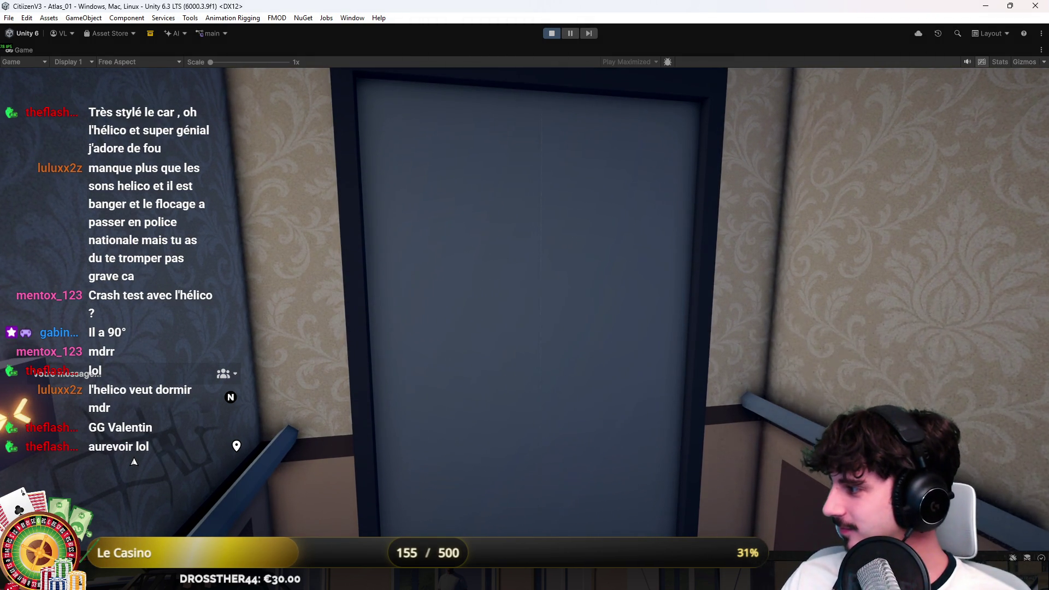
pyautogui.click(813, 230)
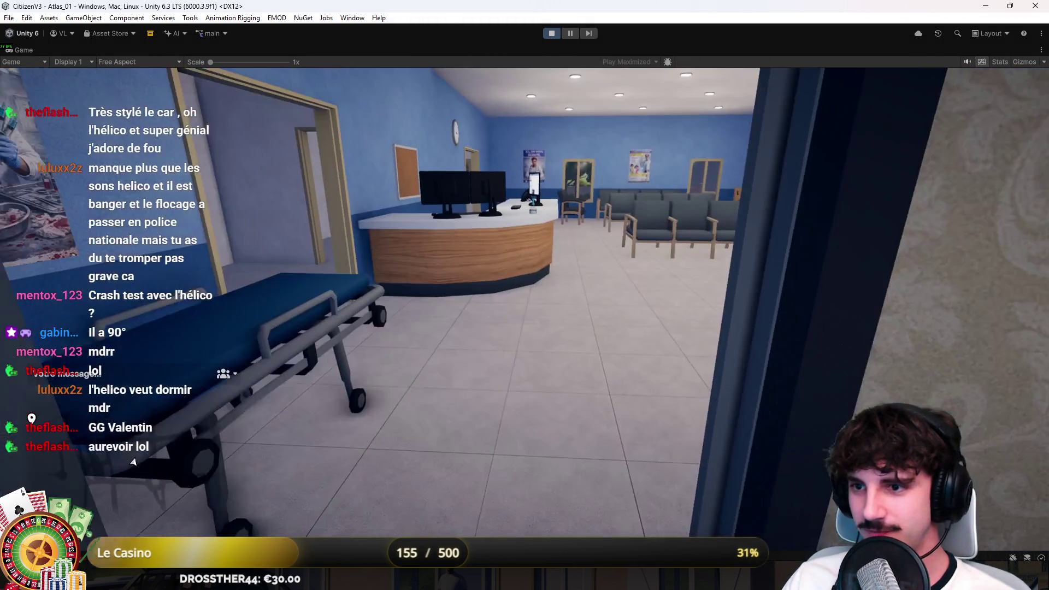
# Walk from the lobby into the garage to the white van, then turn back toward the door
pyautogui.press('w')
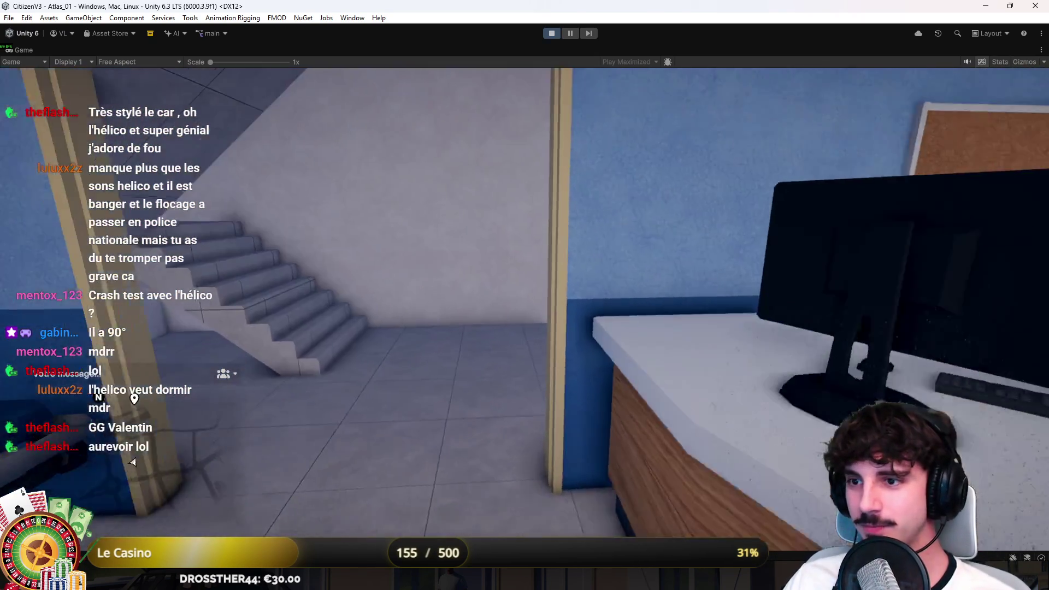
pyautogui.press('w')
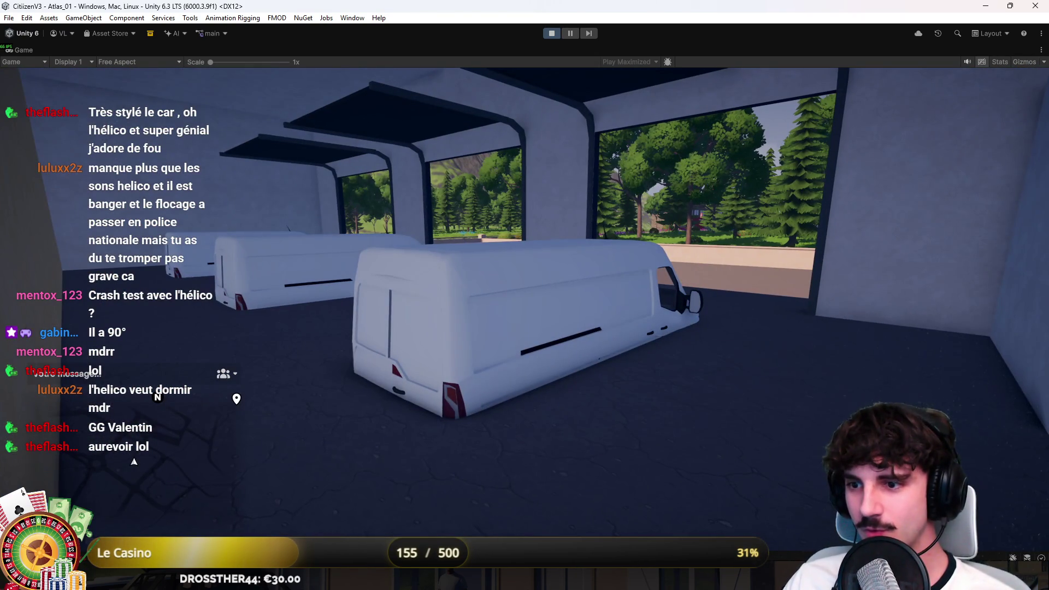
pyautogui.press('w')
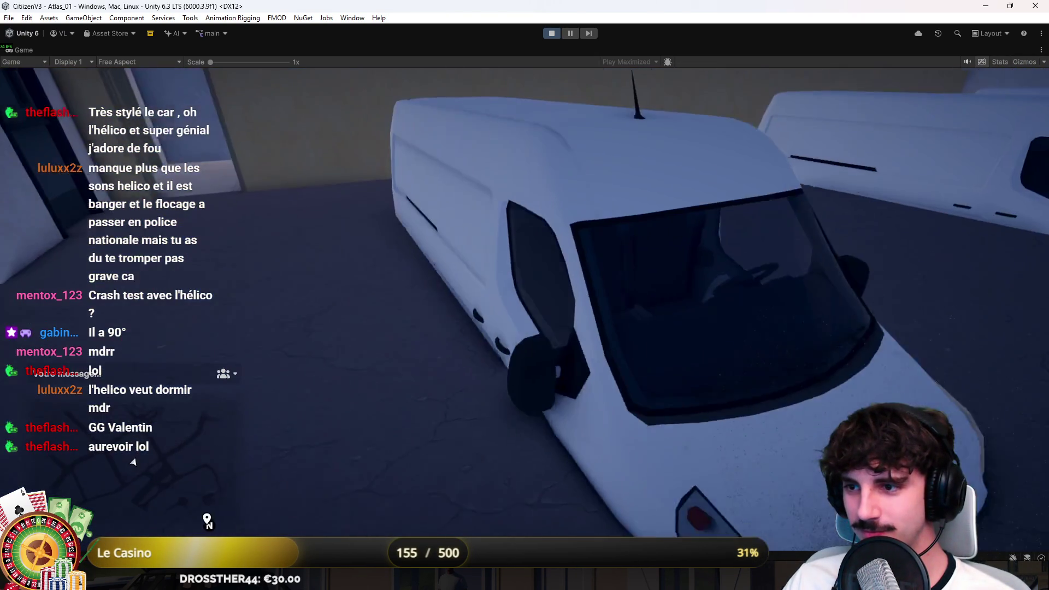
pyautogui.press('w')
pyautogui.press('w')
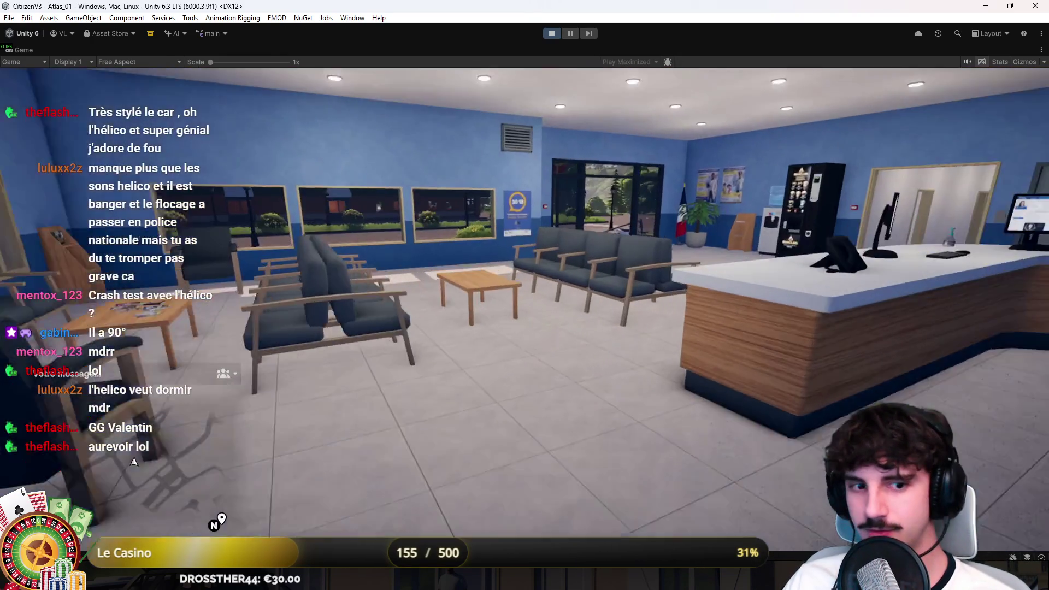
# Walk out the glass doors, down the steps to the street, and sit in the wheelchair
pyautogui.press('w')
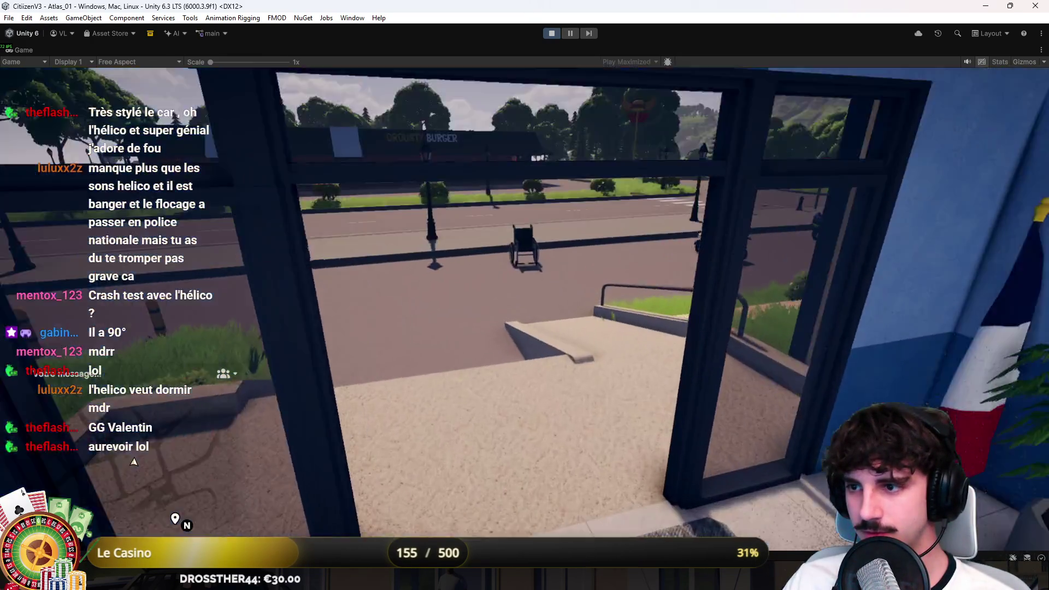
pyautogui.press('w')
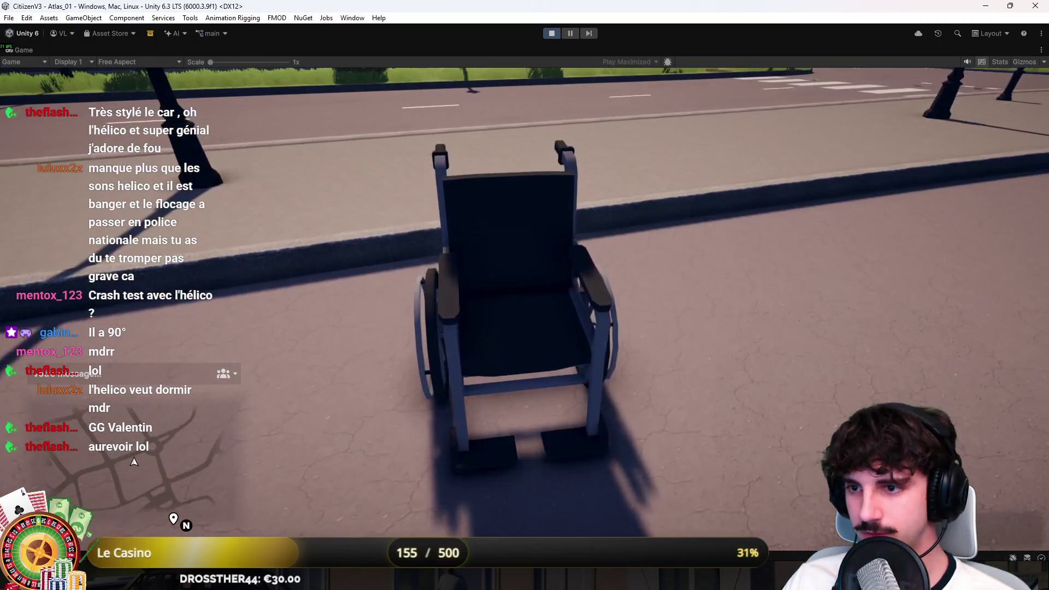
pyautogui.press('w')
pyautogui.press('e')
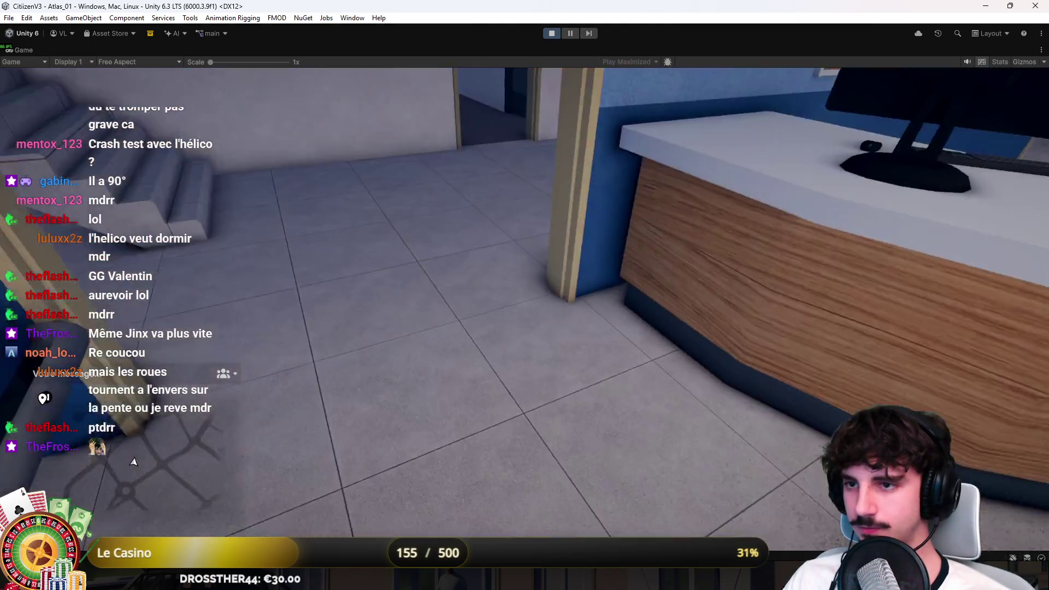
# Roll the wheelchair through the doorway and into the wood-floored elevator
pyautogui.press('w')
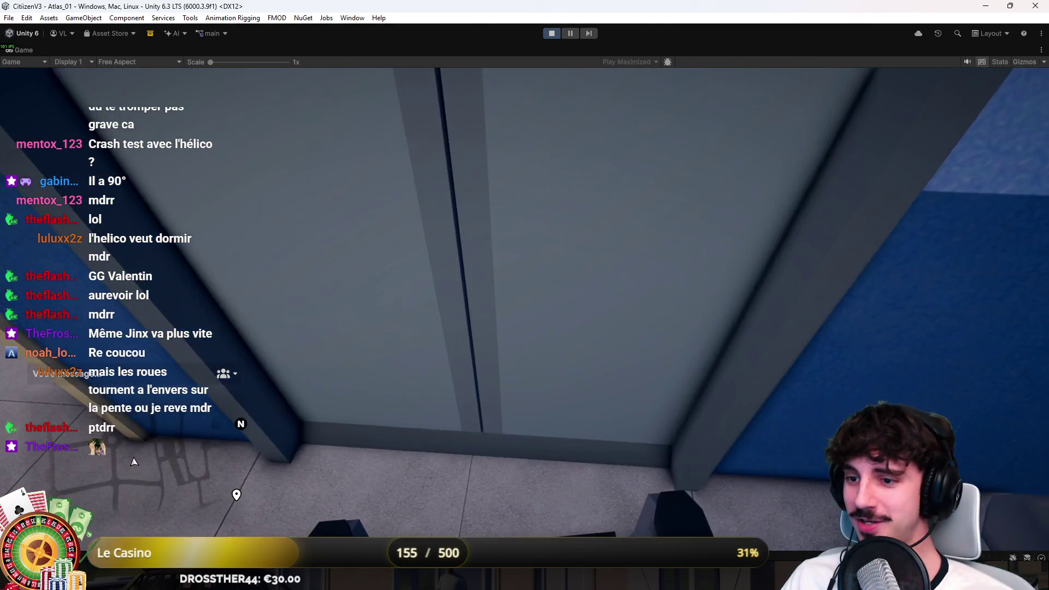
pyautogui.press('w')
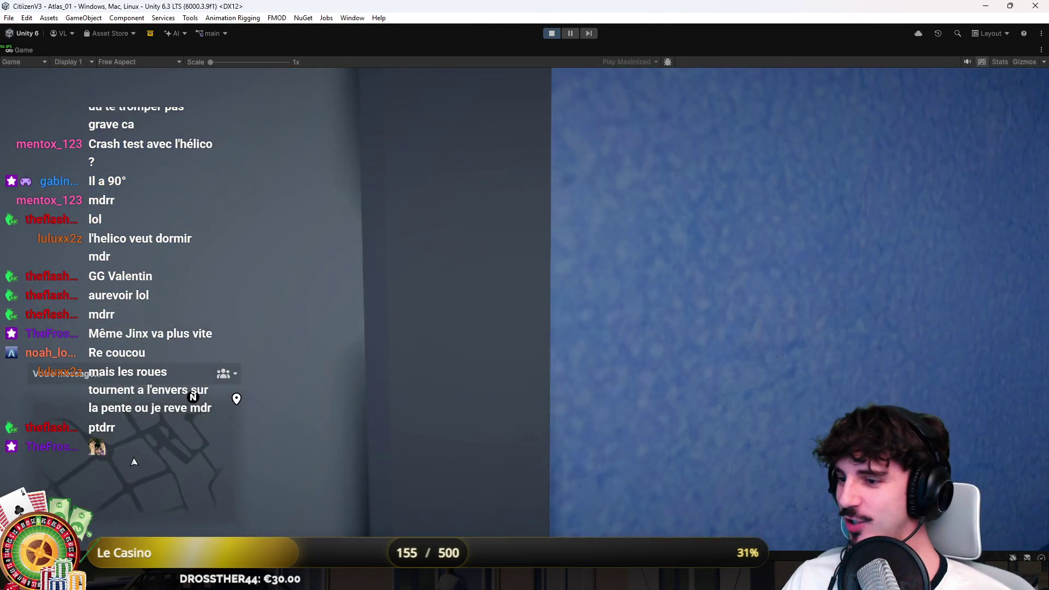
pyautogui.press('w')
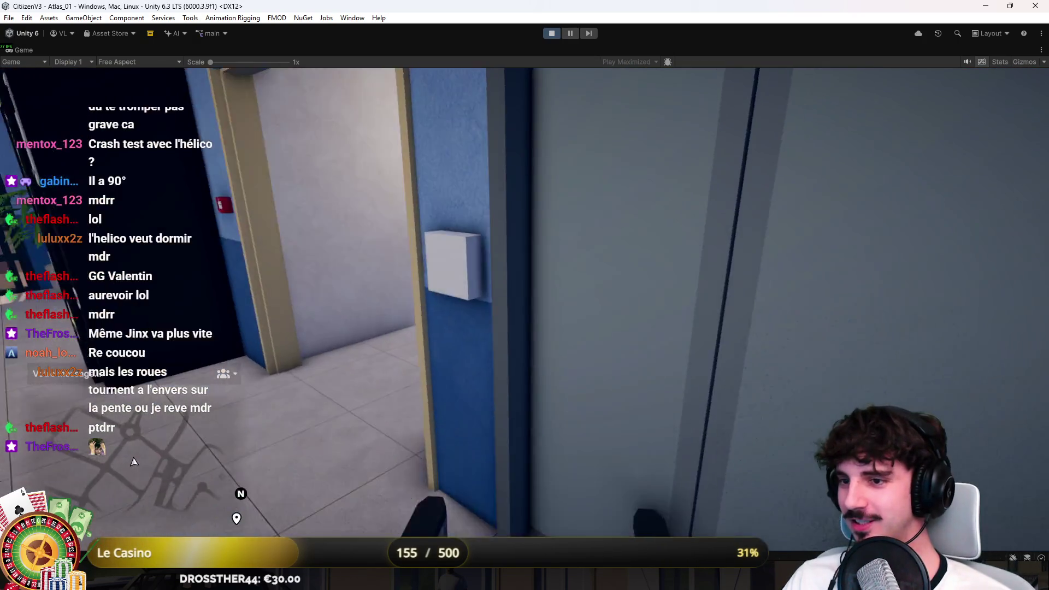
pyautogui.press('w')
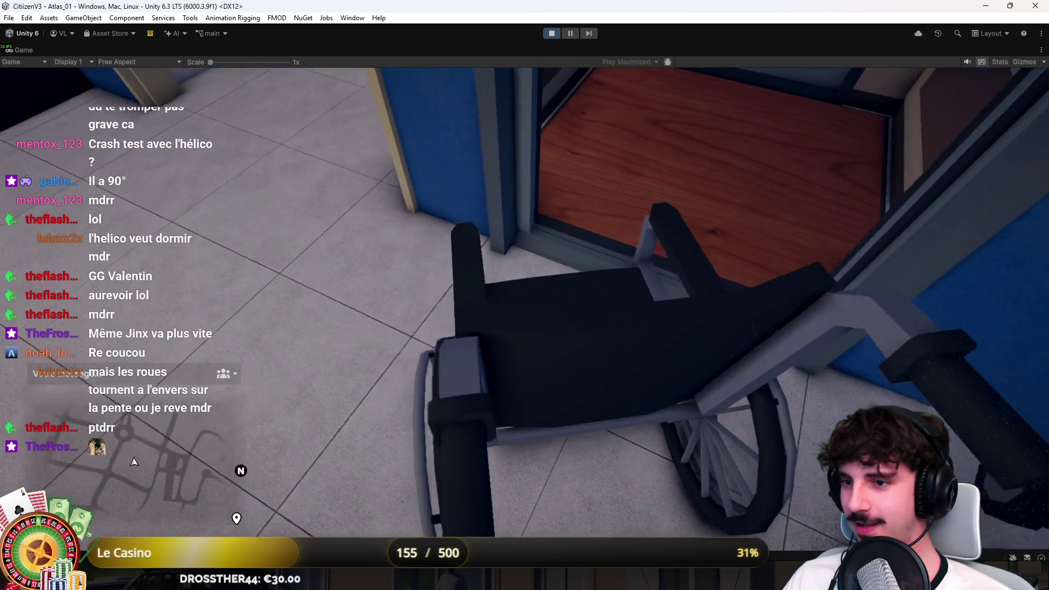
pyautogui.press('w')
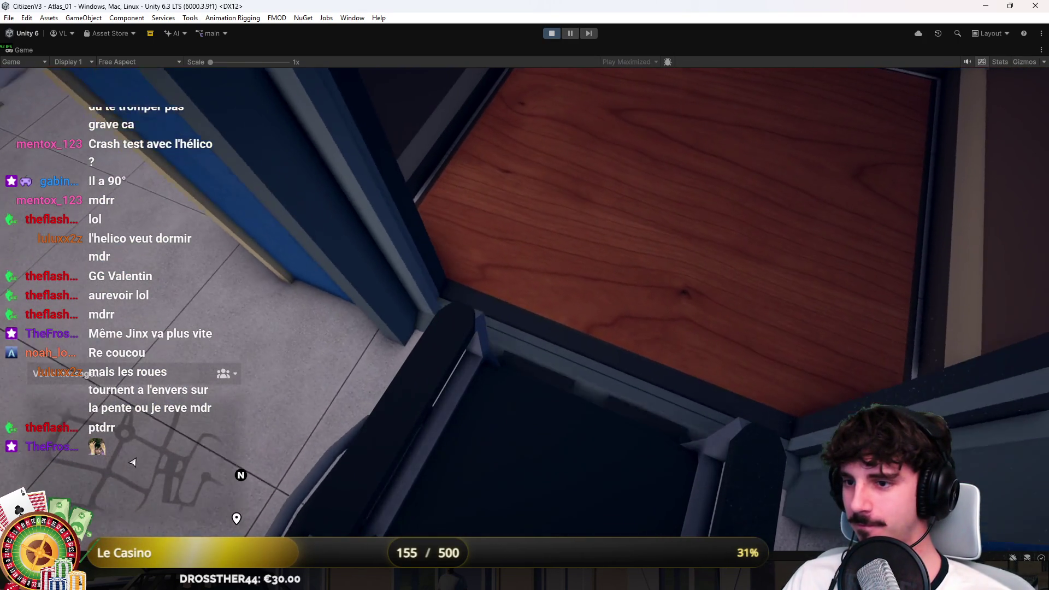
pyautogui.press('w')
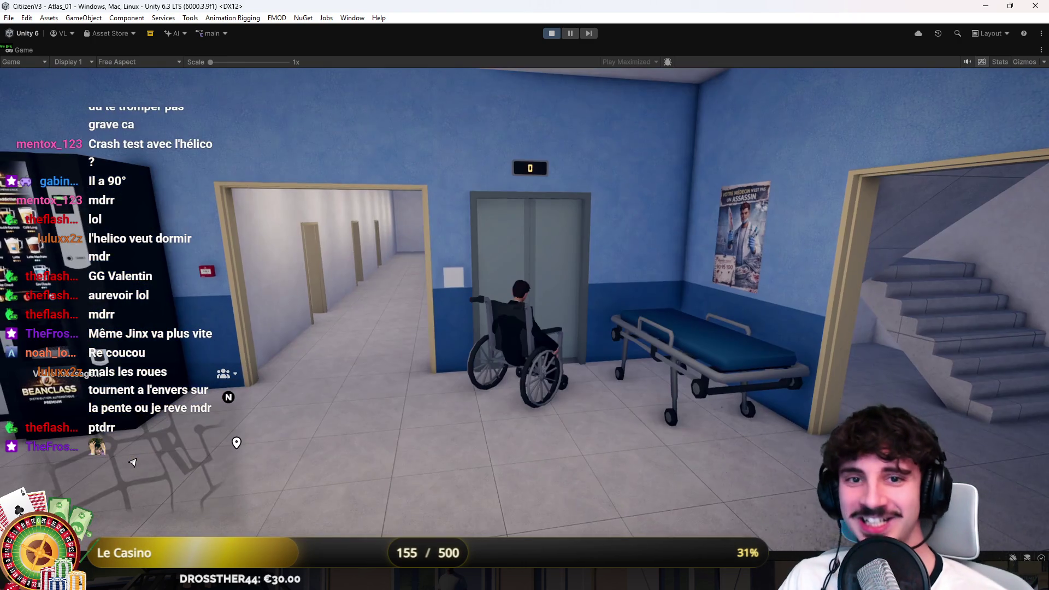
# Leave the maximized Game view and select the dark elevator corner panel in the Scene view
pyautogui.click(65, 50)
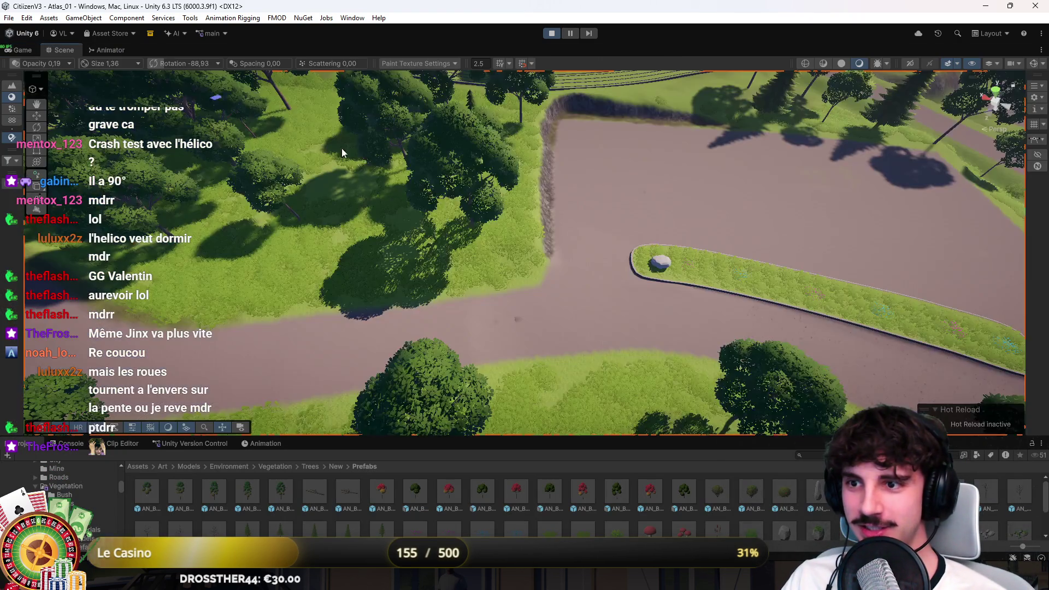
pyautogui.press('f')
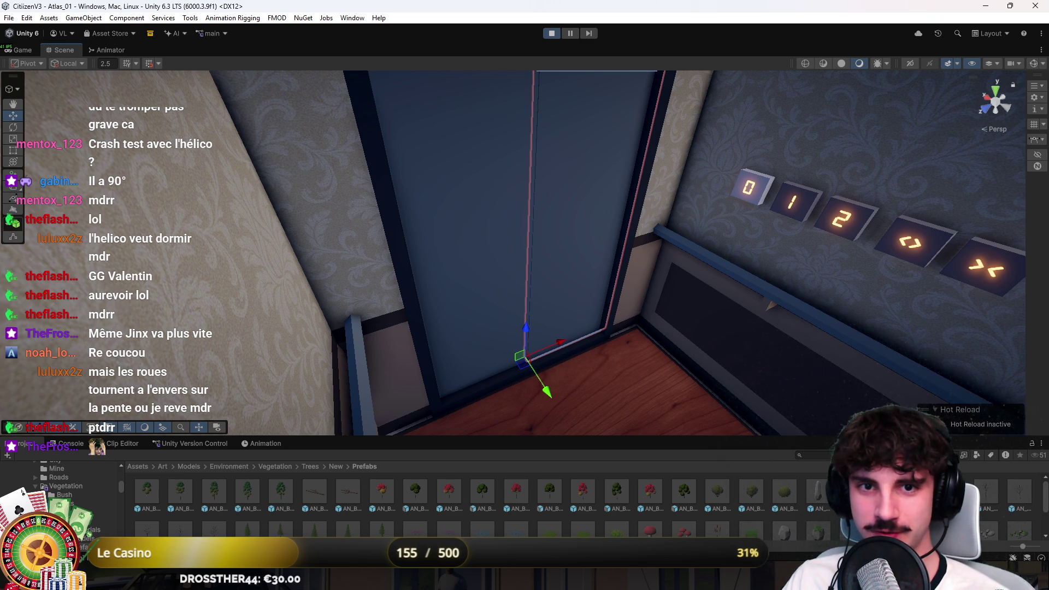
pyautogui.click(710, 338)
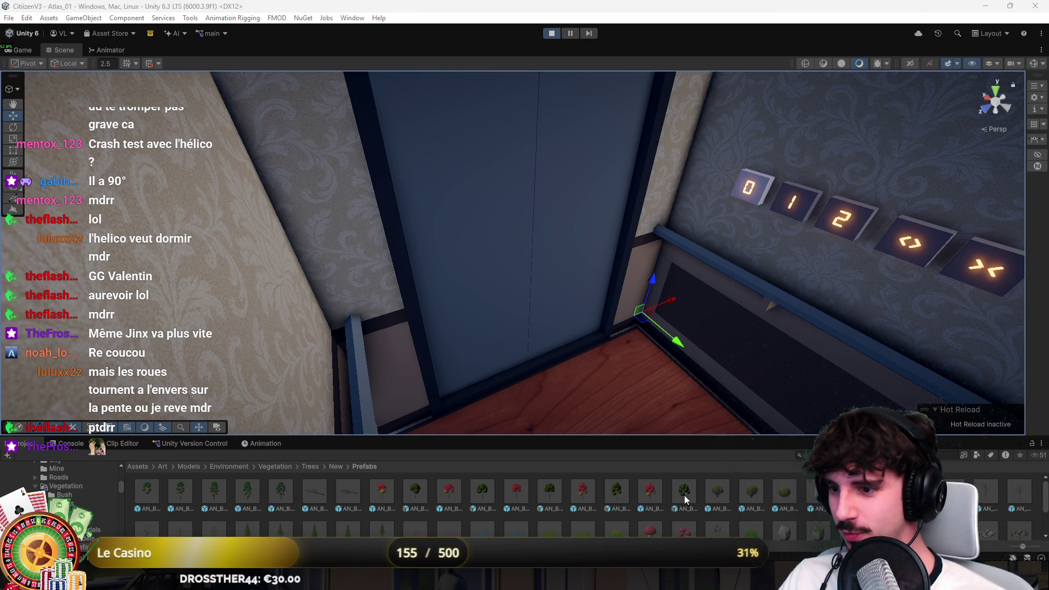
# Resume the running game, get out of the wheelchair and walk into the elevator
pyautogui.click(22, 50)
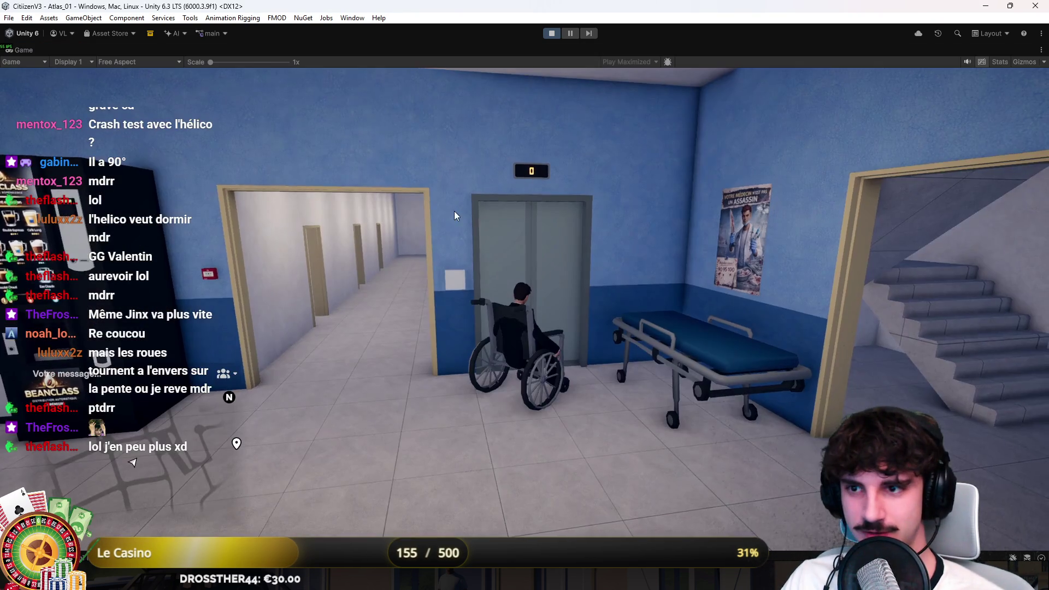
pyautogui.click(457, 216)
pyautogui.press('w')
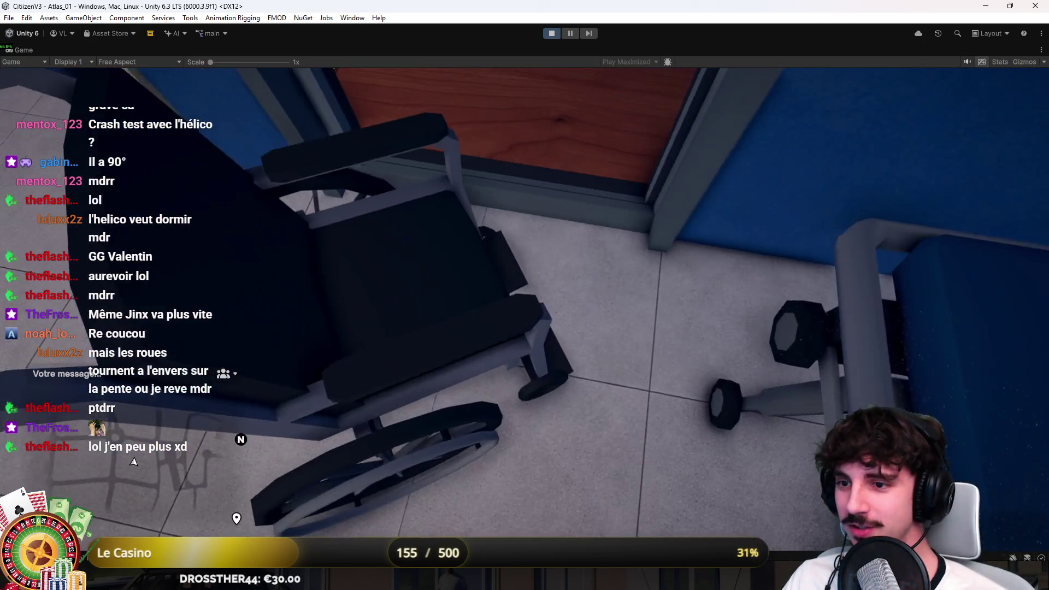
pyautogui.press('w')
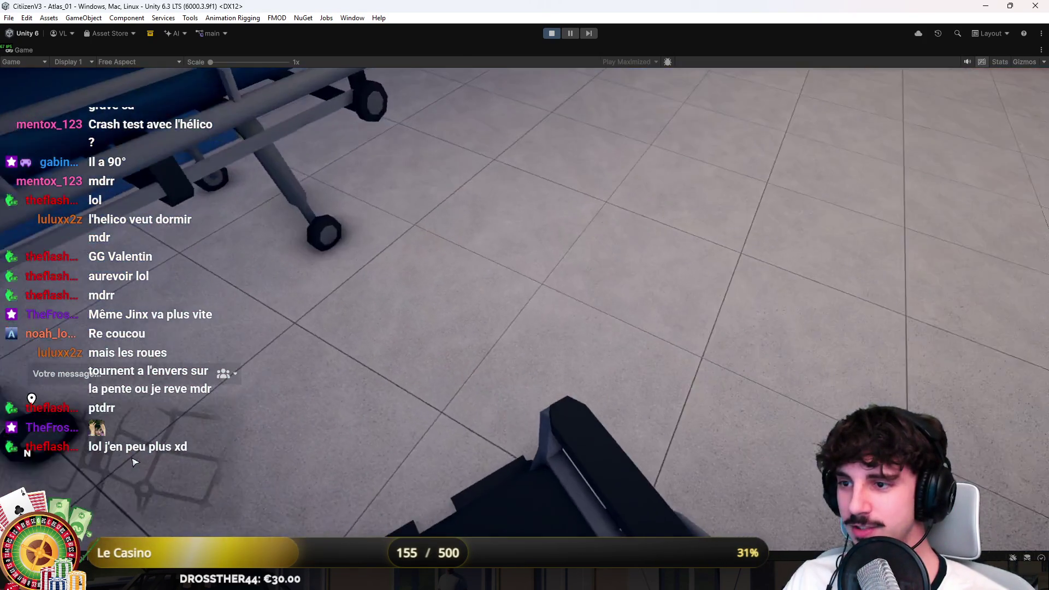
pyautogui.press('w')
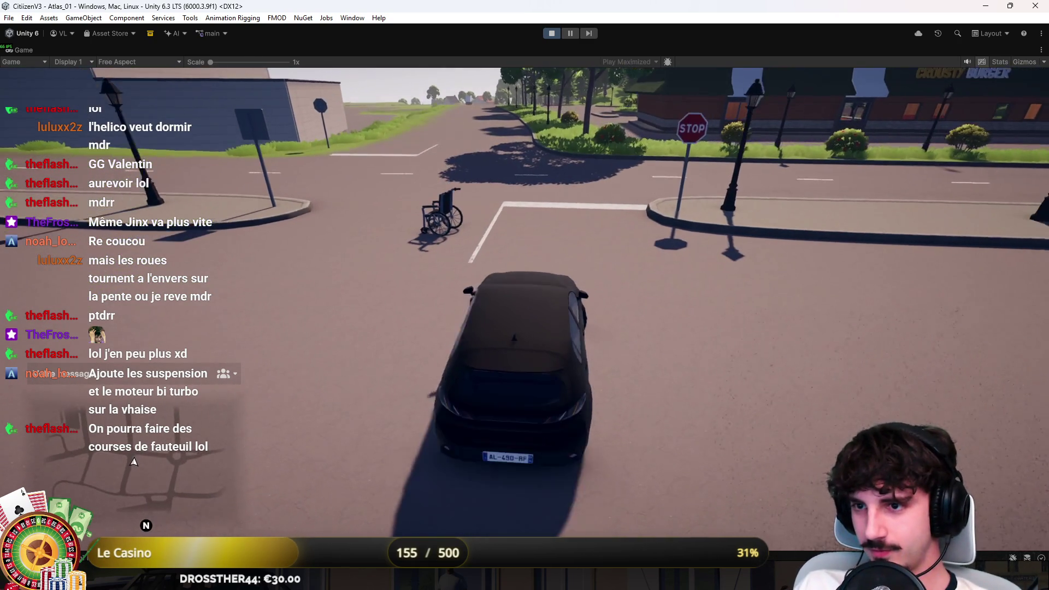
# Drive the black car through the wheelchair and along the road, toggling the interior camera with C
pyautogui.press('w')
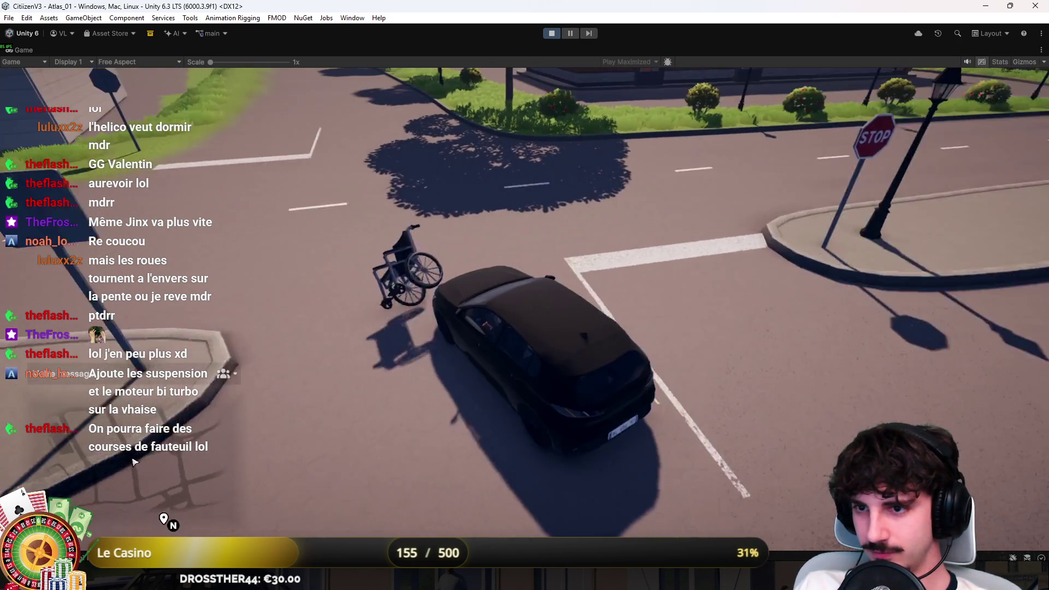
pyautogui.press('w')
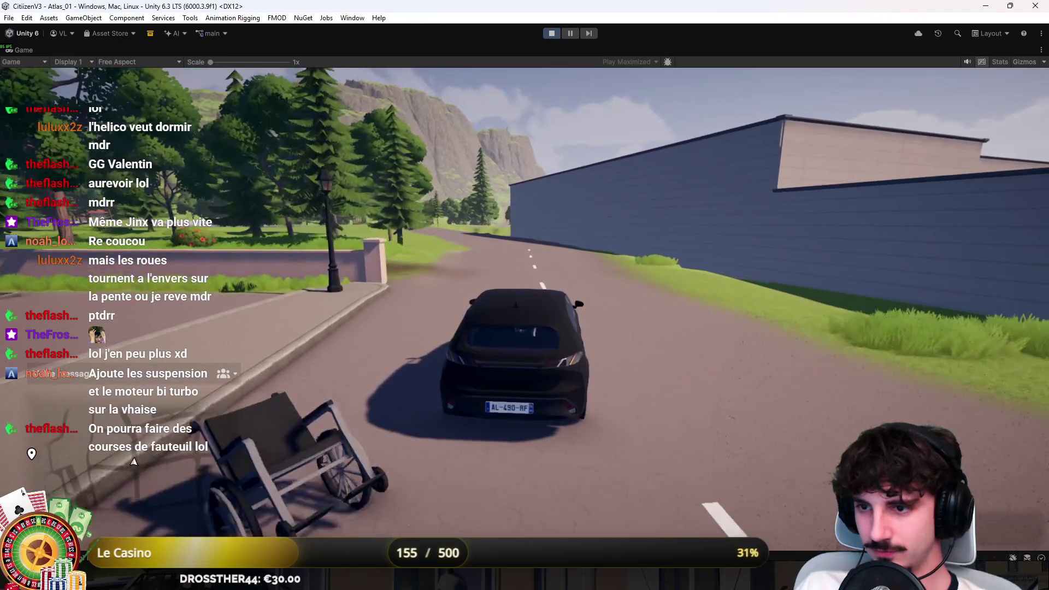
pyautogui.press('w')
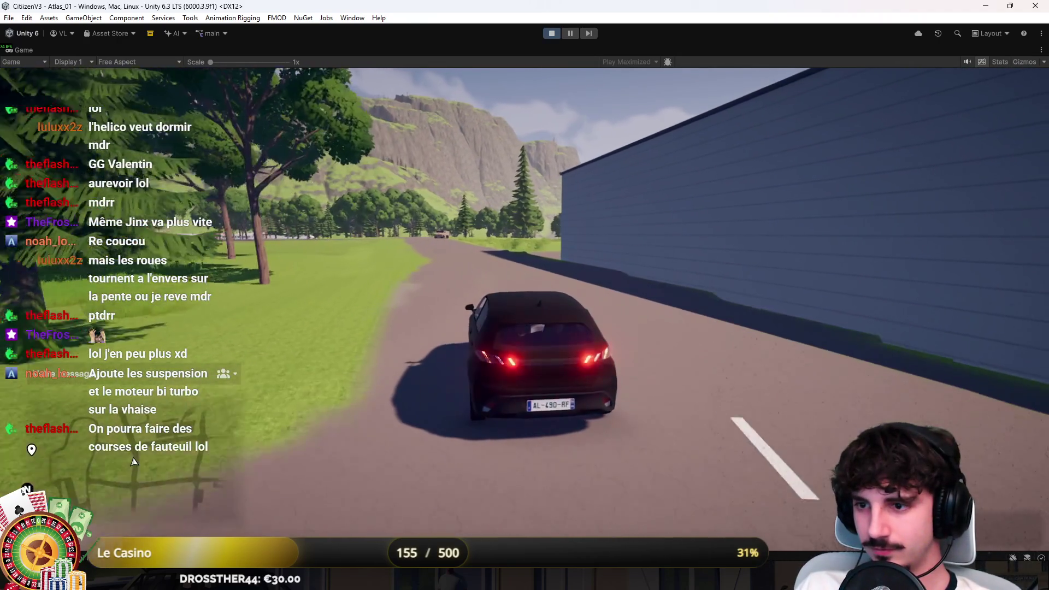
pyautogui.press('w')
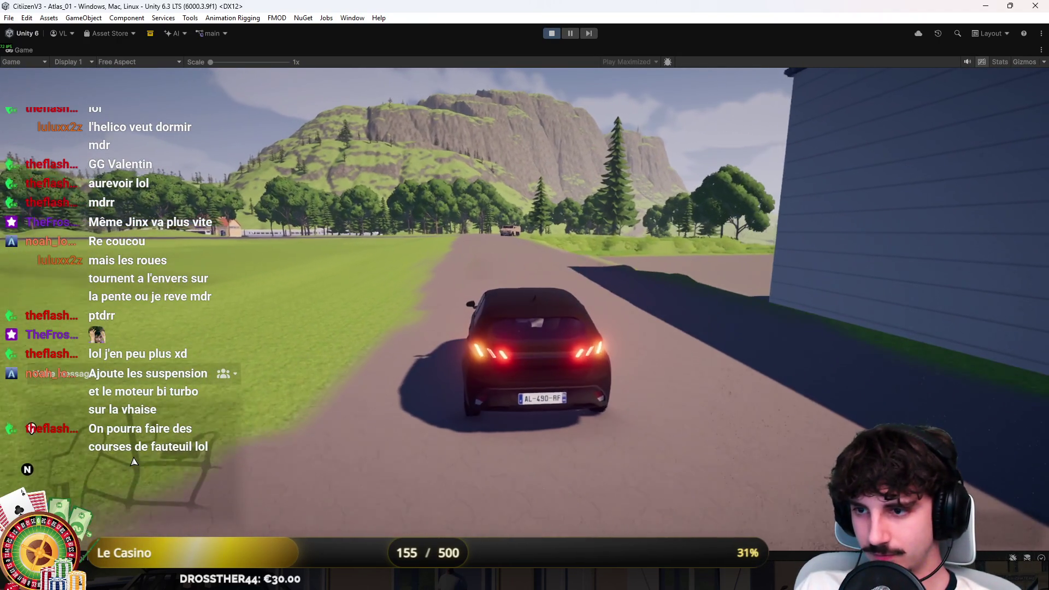
pyautogui.press('s')
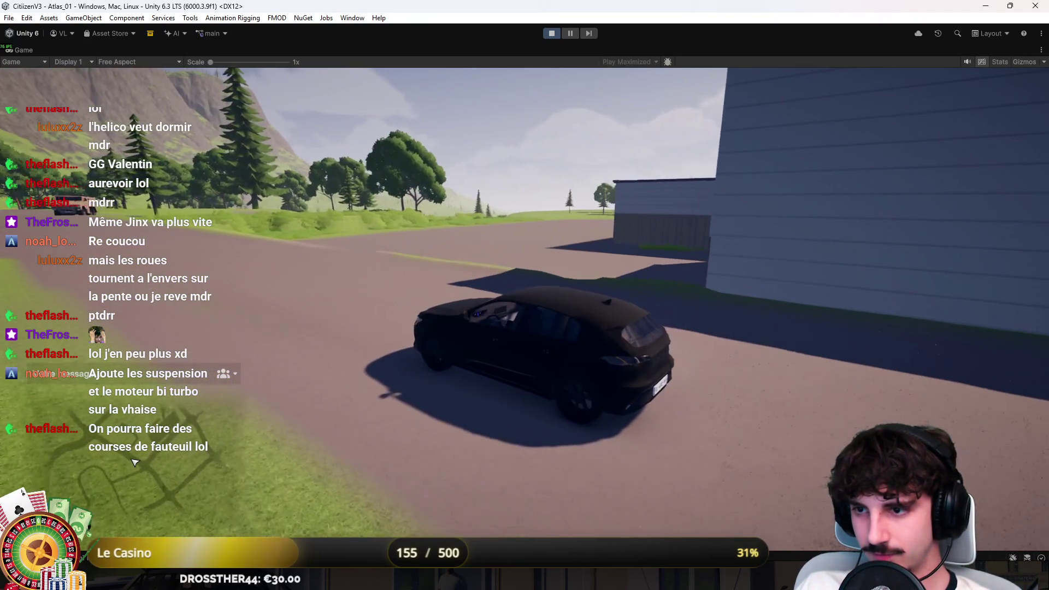
pyautogui.press('c')
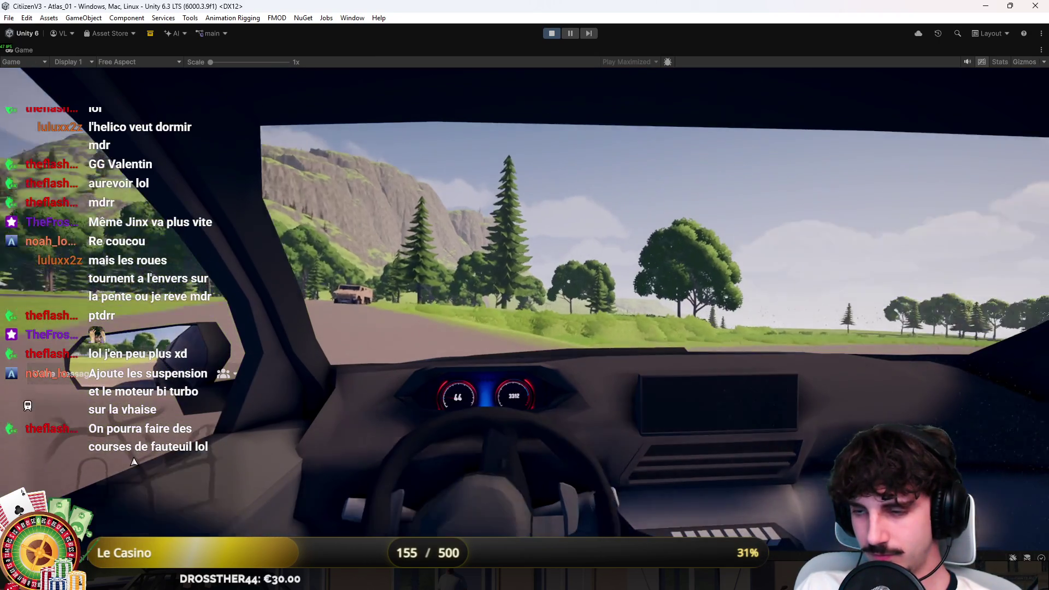
pyautogui.press('c')
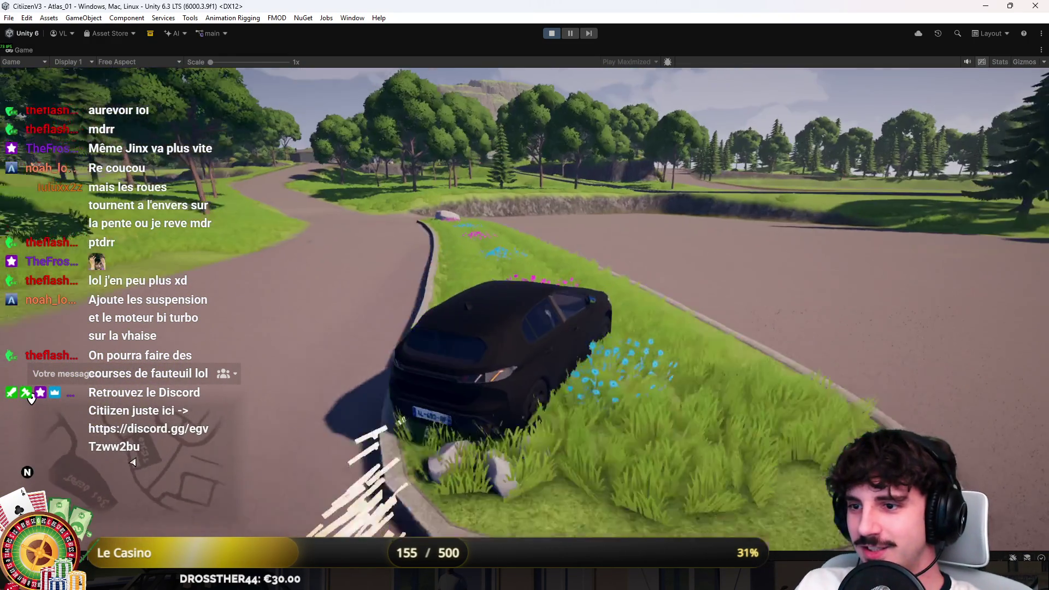
# Drive off the grass island, up the road, and turn across the open area onto the dirt road
pyautogui.press('w')
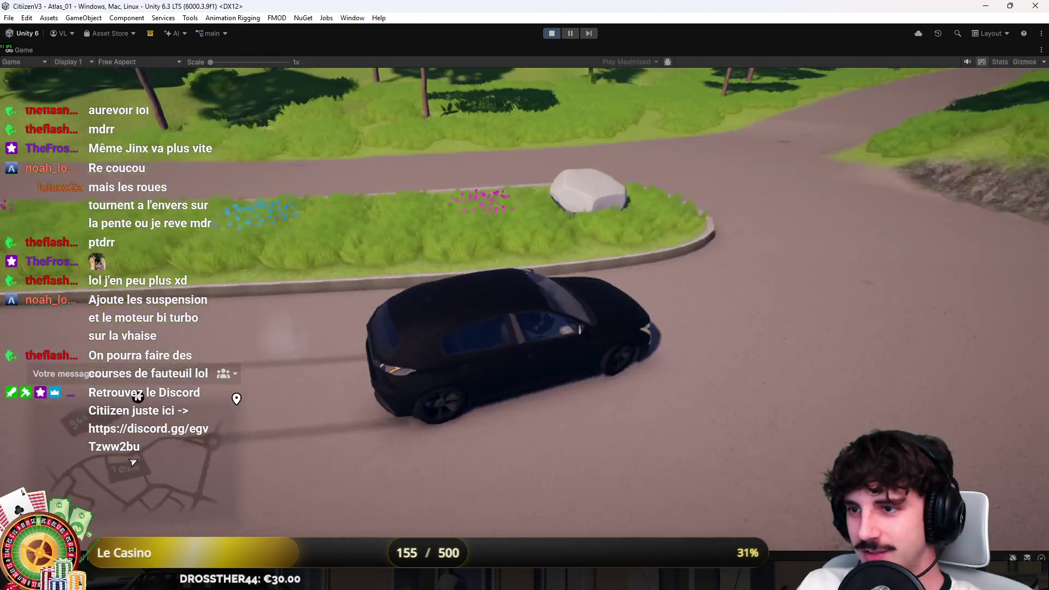
pyautogui.press('w')
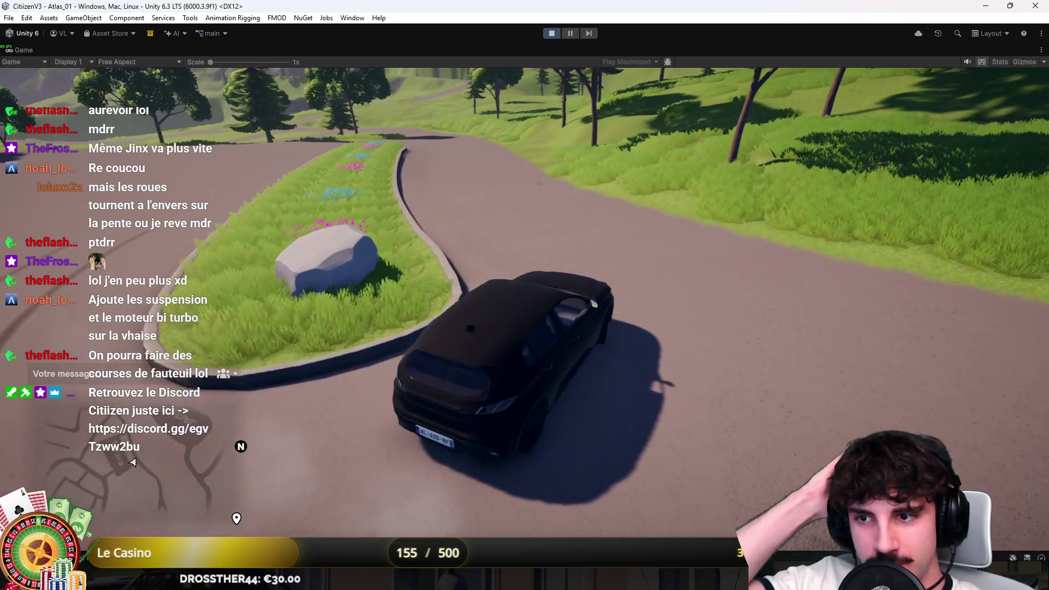
pyautogui.press('w')
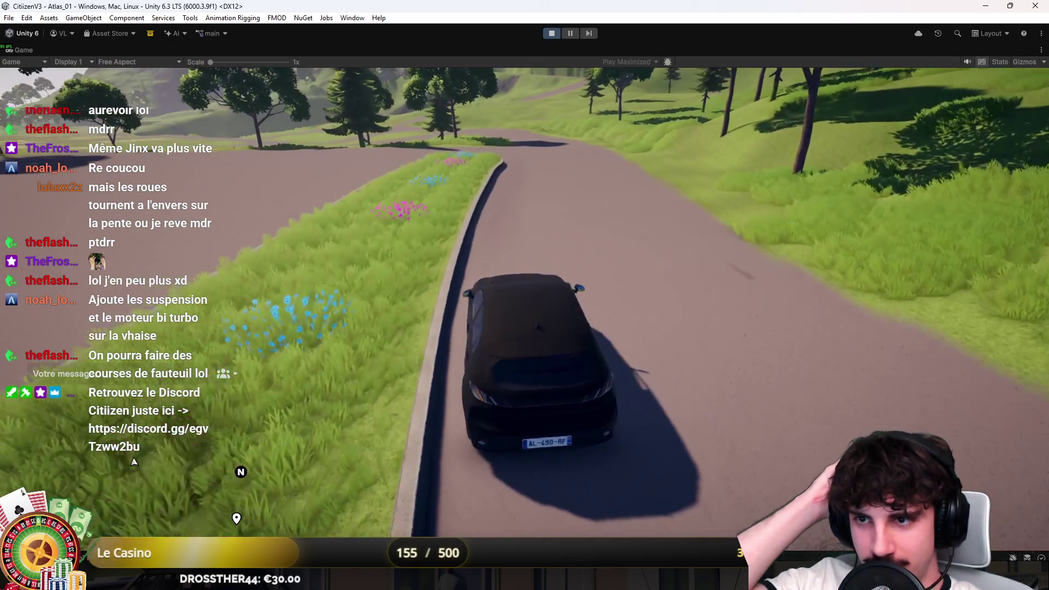
pyautogui.press('a')
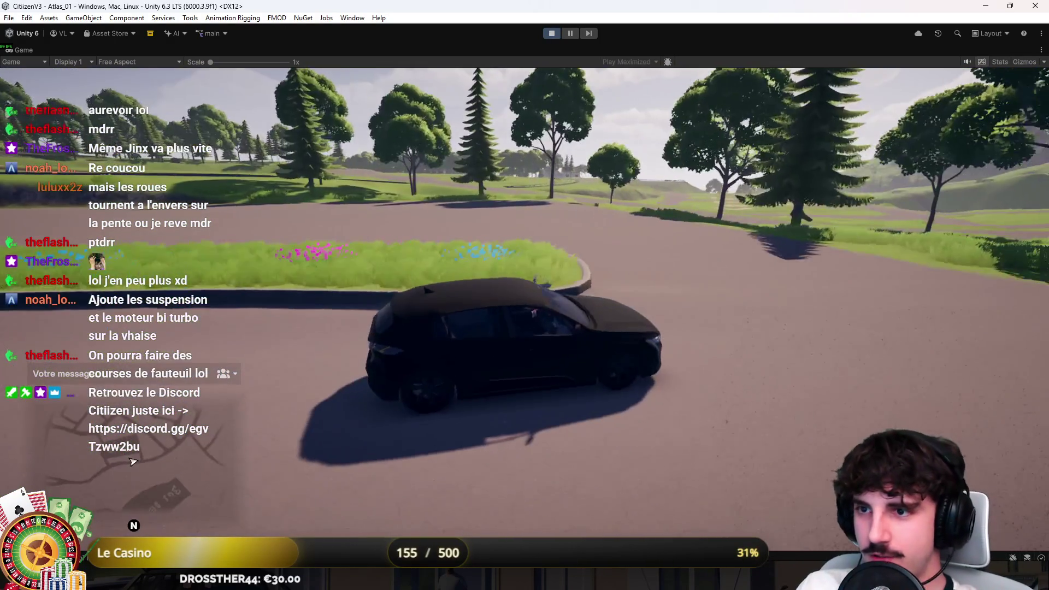
pyautogui.press('w')
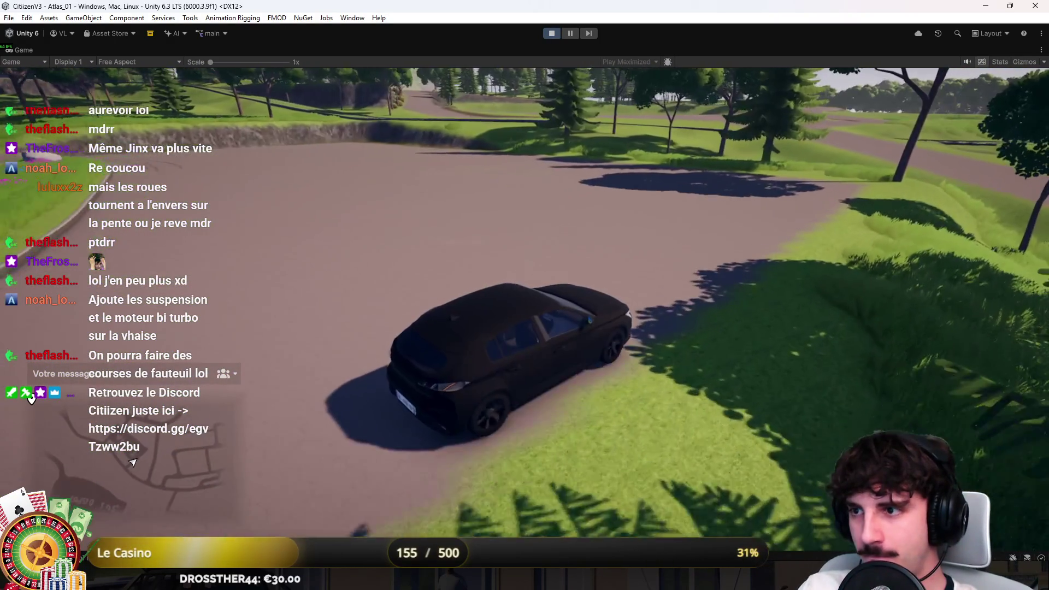
pyautogui.press('w')
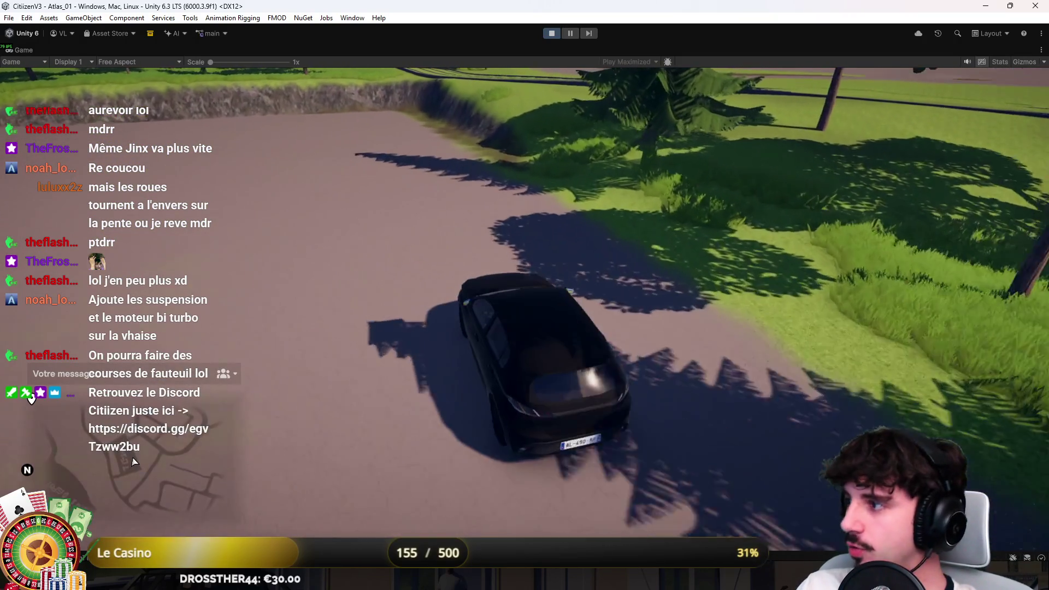
pyautogui.press('w')
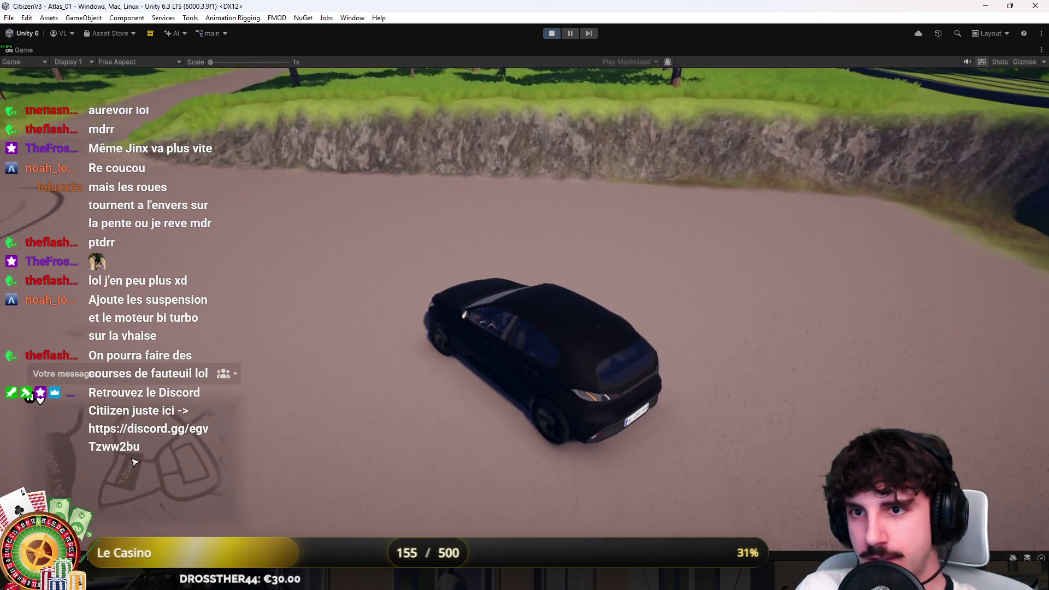
pyautogui.press('w')
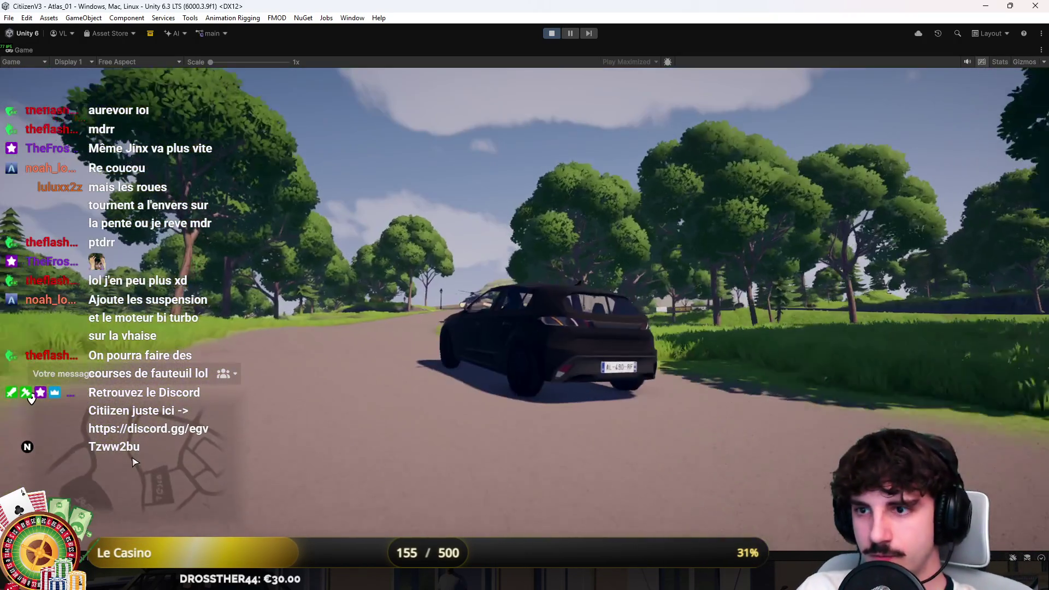
# Drive through the roundabout, along the hospital road, and onto the road beside the tracks
pyautogui.press('w')
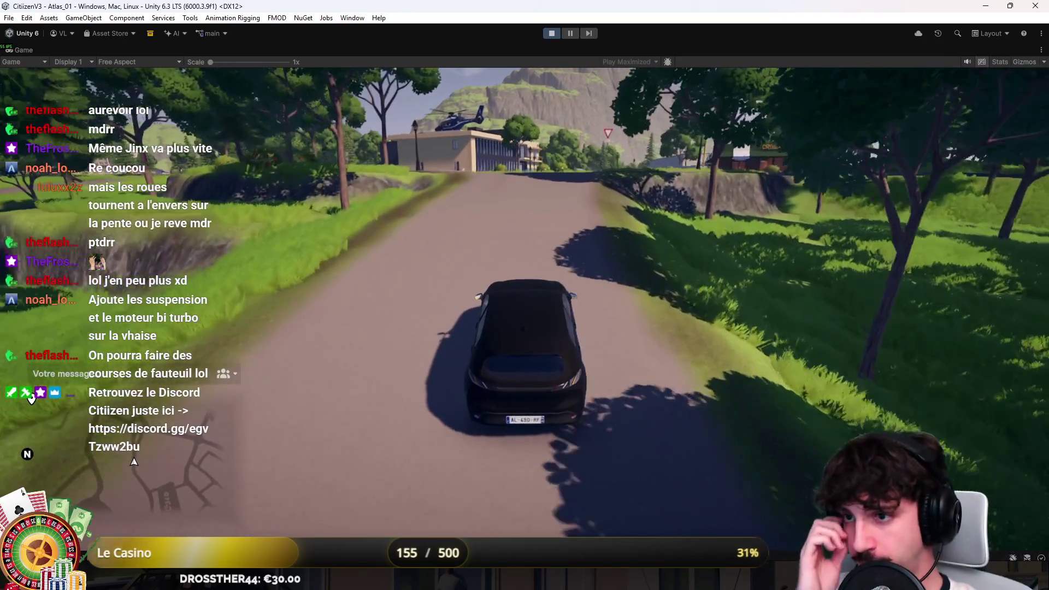
pyautogui.press('w')
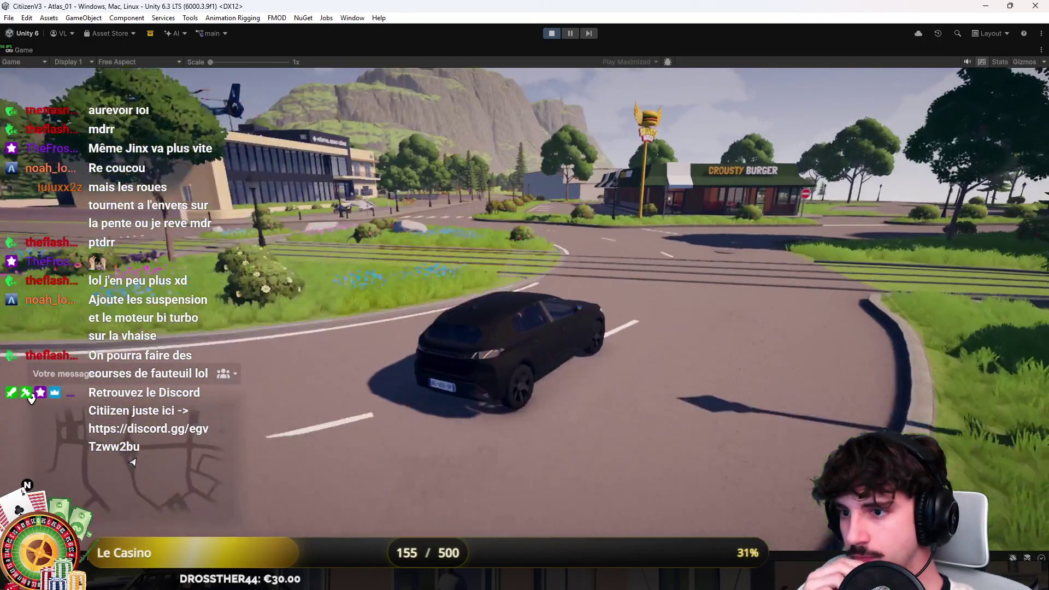
pyautogui.press('w')
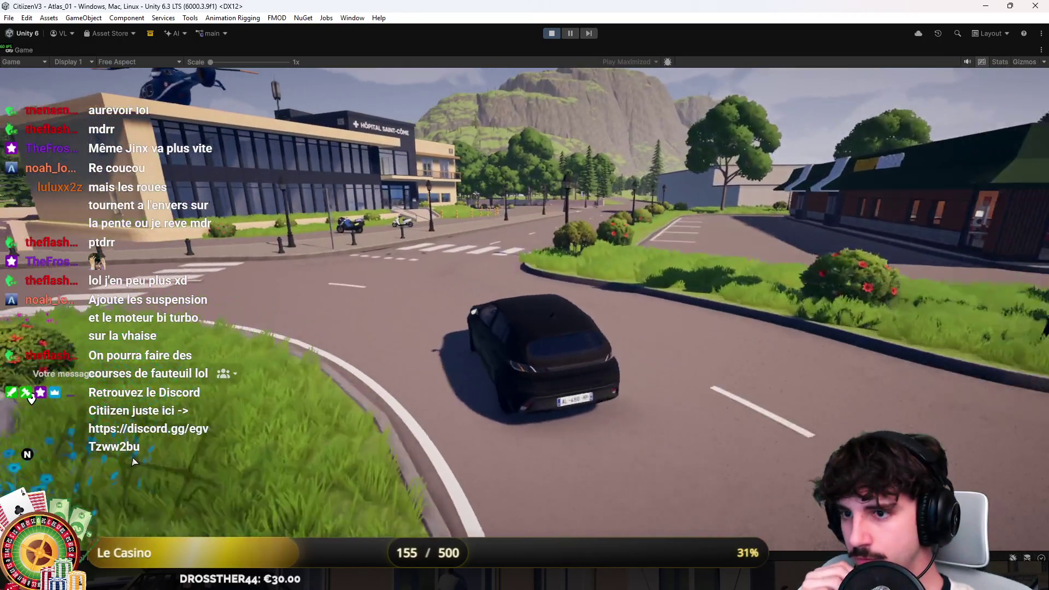
pyautogui.press('w')
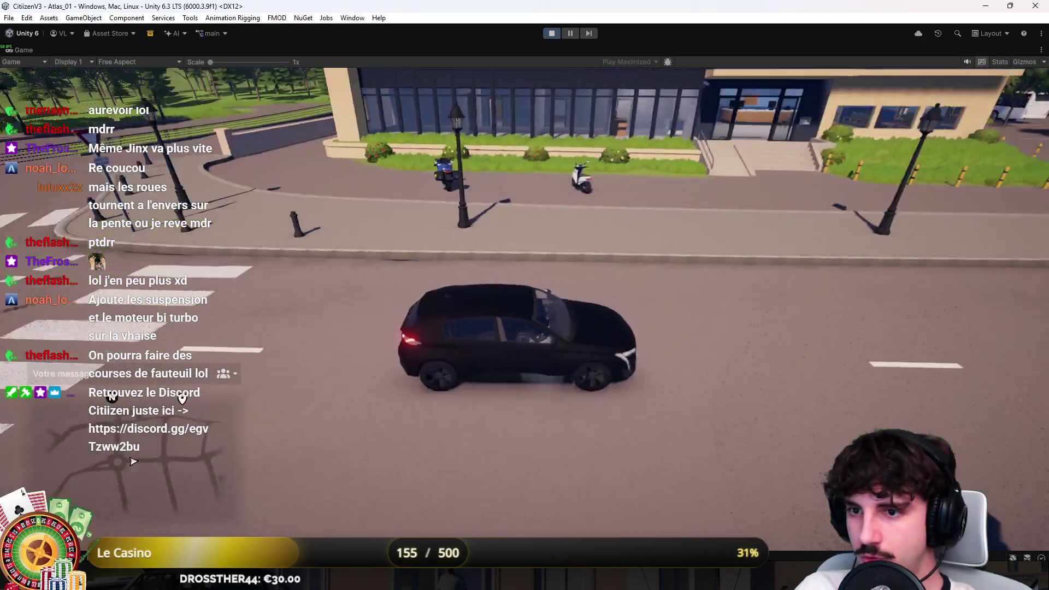
pyautogui.press('w')
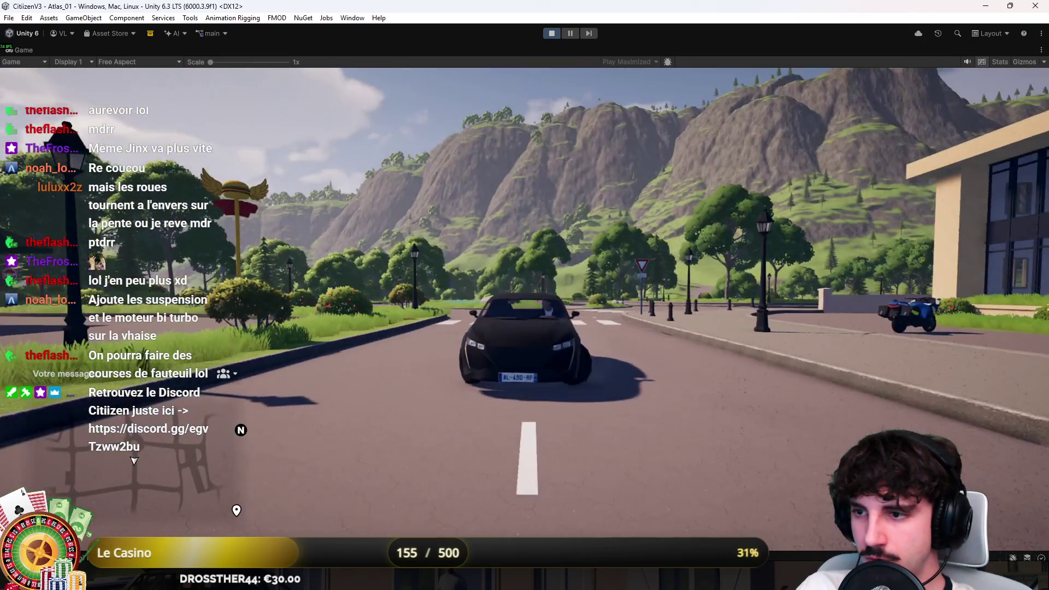
pyautogui.press('w')
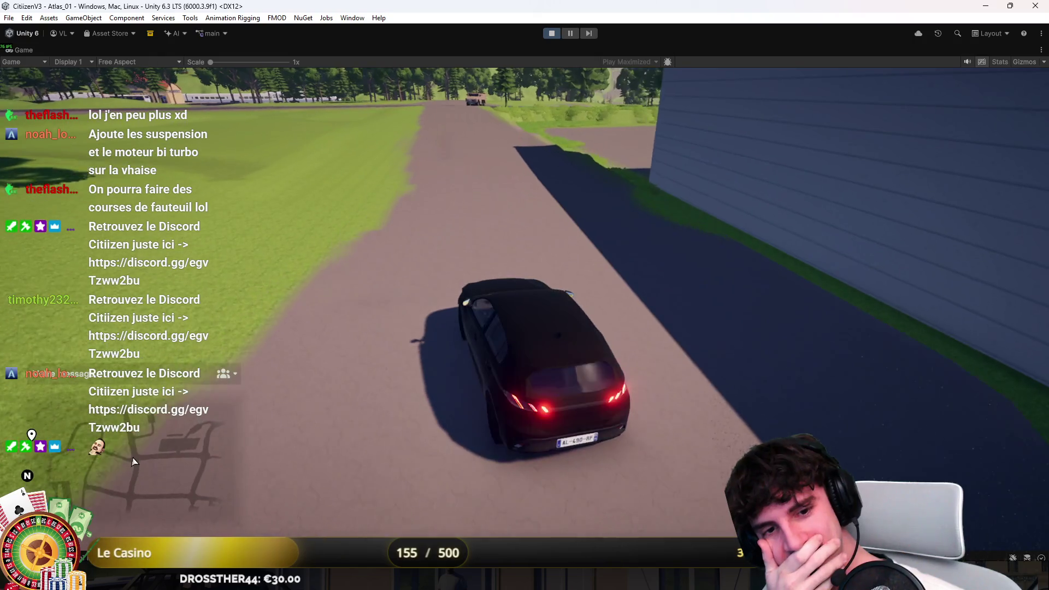
pyautogui.press('w')
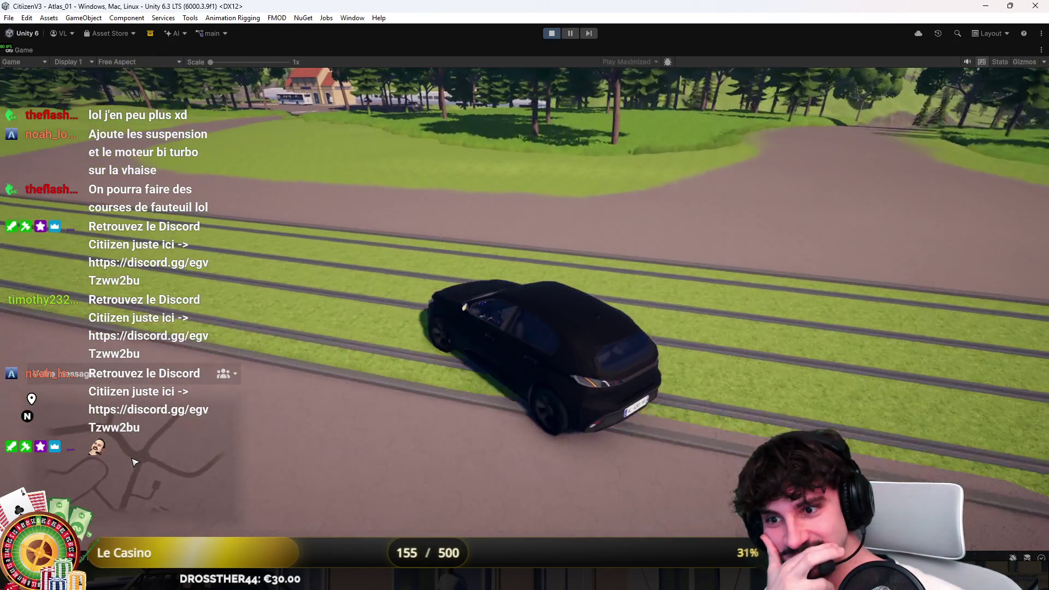
pyautogui.press('w')
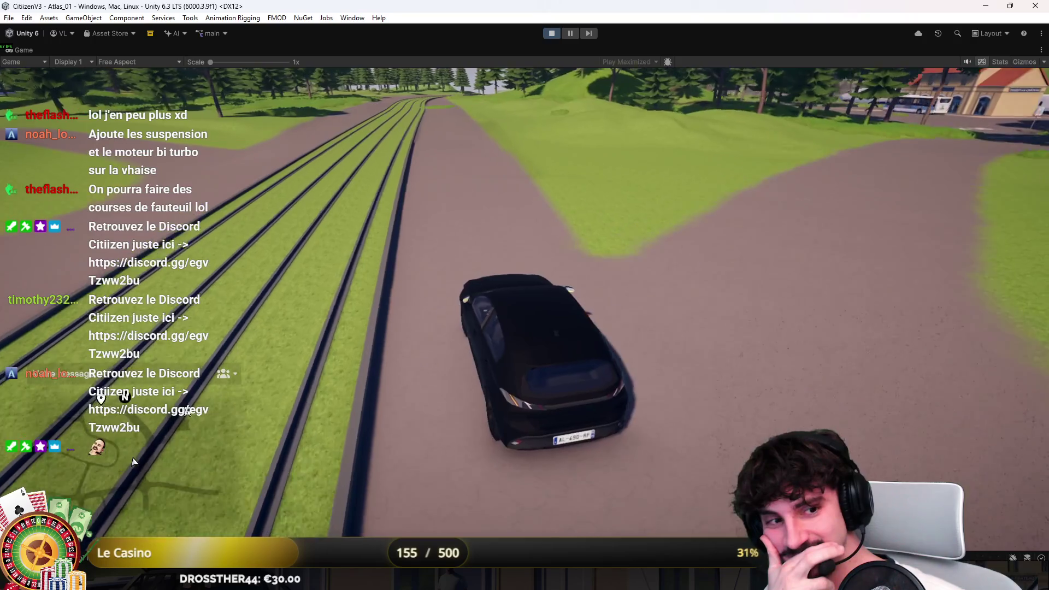
pyautogui.press('w')
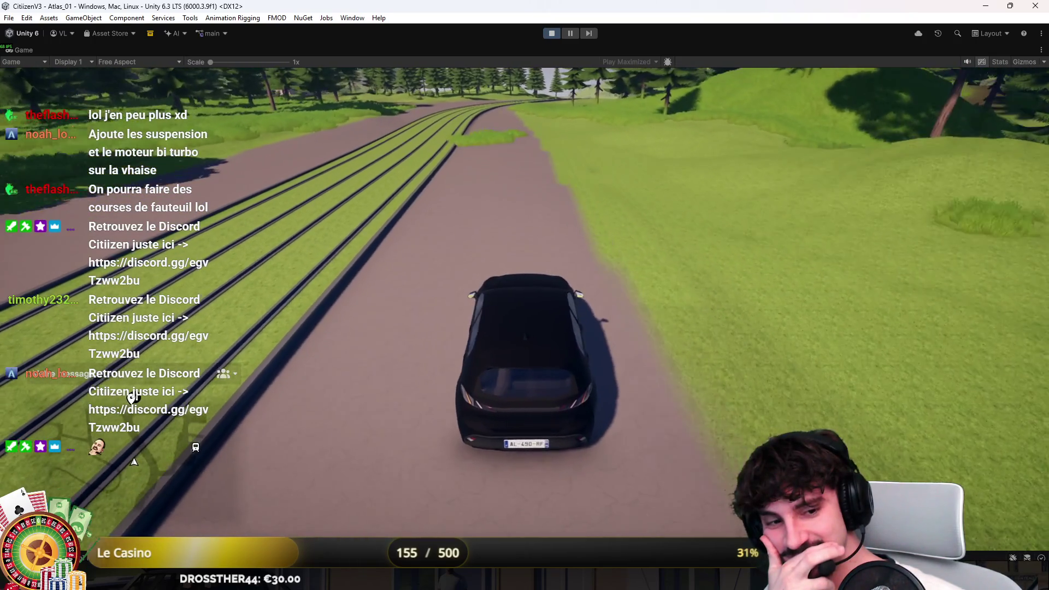
pyautogui.press('w')
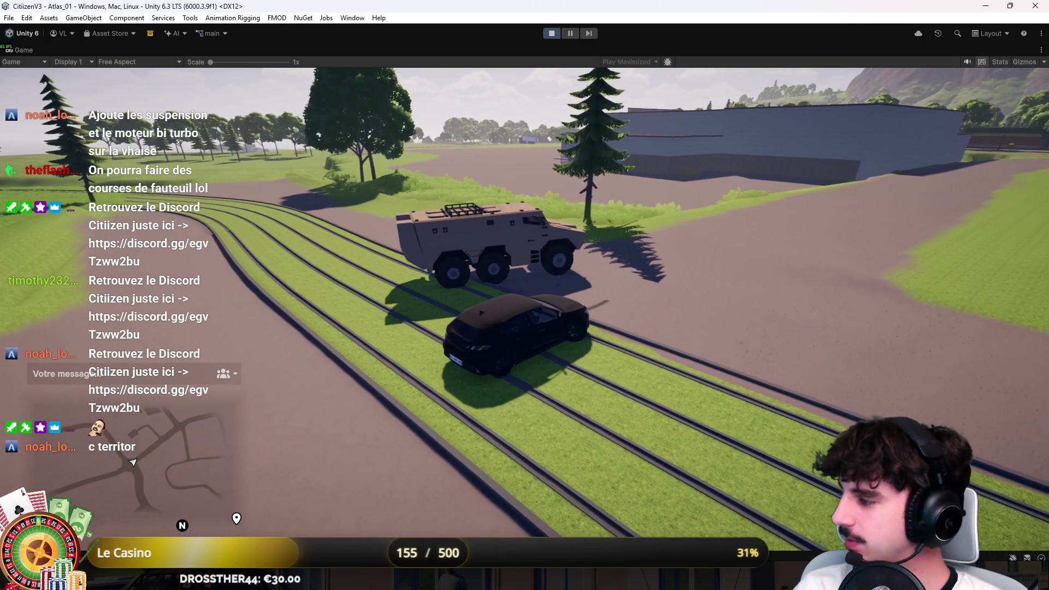
# Stop the test drive with the Play button to exit Play mode
pyautogui.click(549, 33)
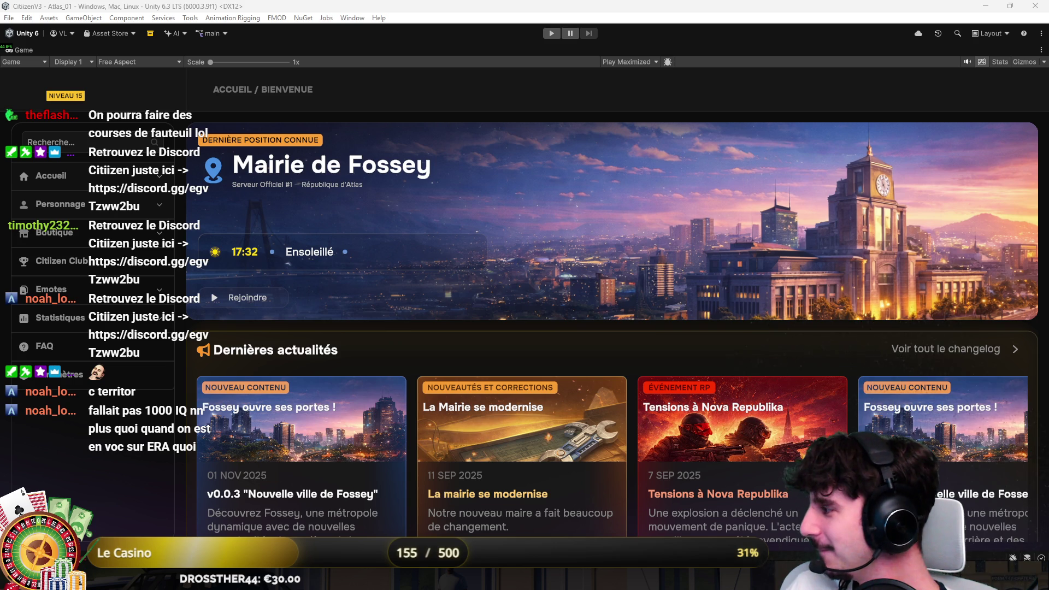
# Restore the editor layout, fly the Scene camera to the parking lot and select the black car
pyautogui.doubleClick(67, 48)
pyautogui.click(77, 51)
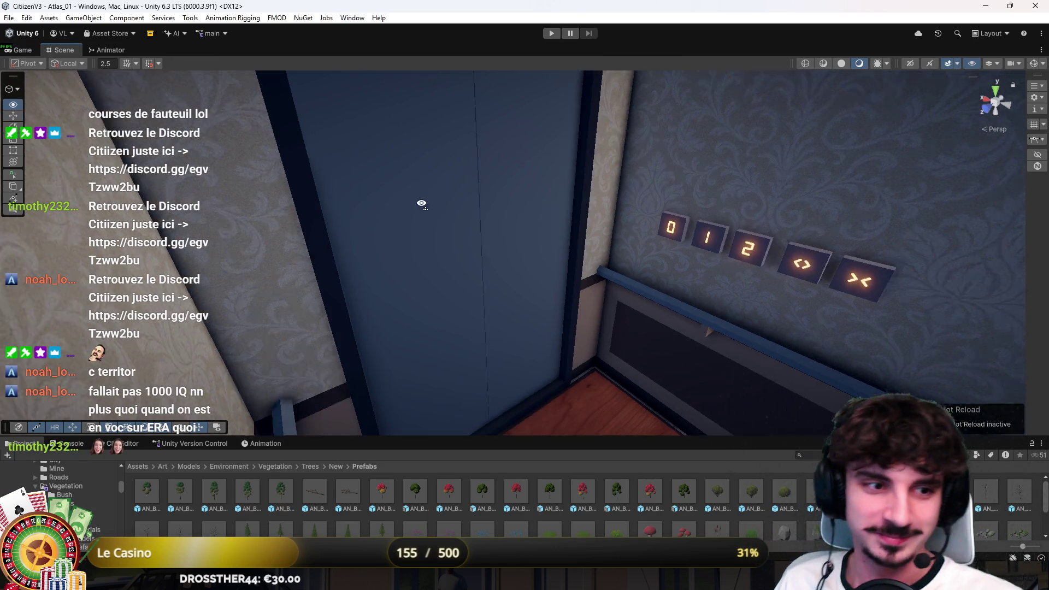
pyautogui.moveTo(421, 204)
pyautogui.mouseDown()
pyautogui.moveTo(501, 235)
pyautogui.moveTo(532, 277)
pyautogui.moveTo(205, 312)
pyautogui.moveTo(445, 198)
pyautogui.mouseUp()
pyautogui.click(445, 198)
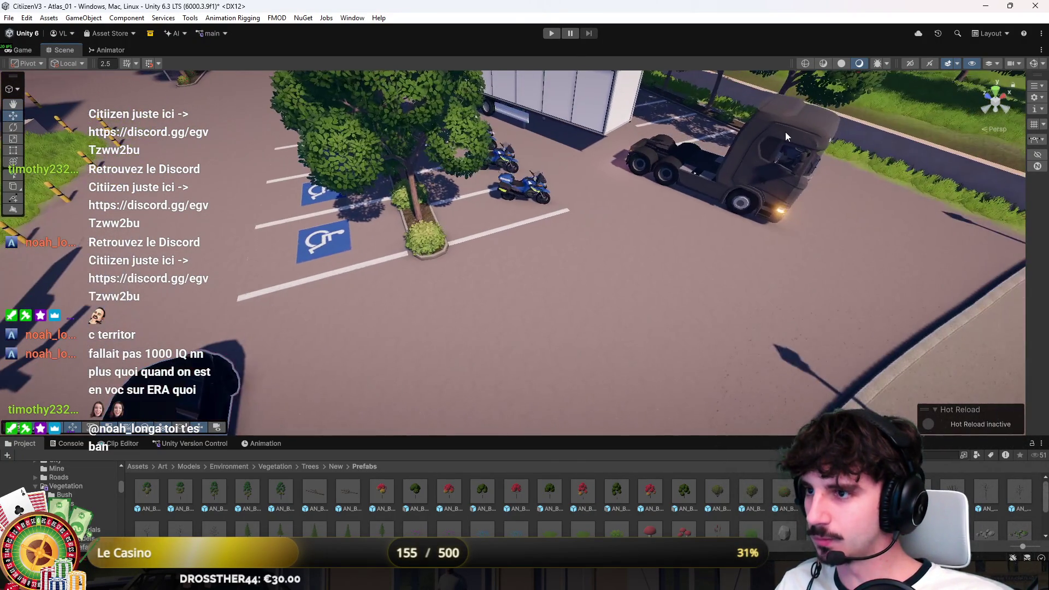
# Select the parked truck, narrow the selection to its cab, then pull back over the hospital car park
pyautogui.click(816, 137)
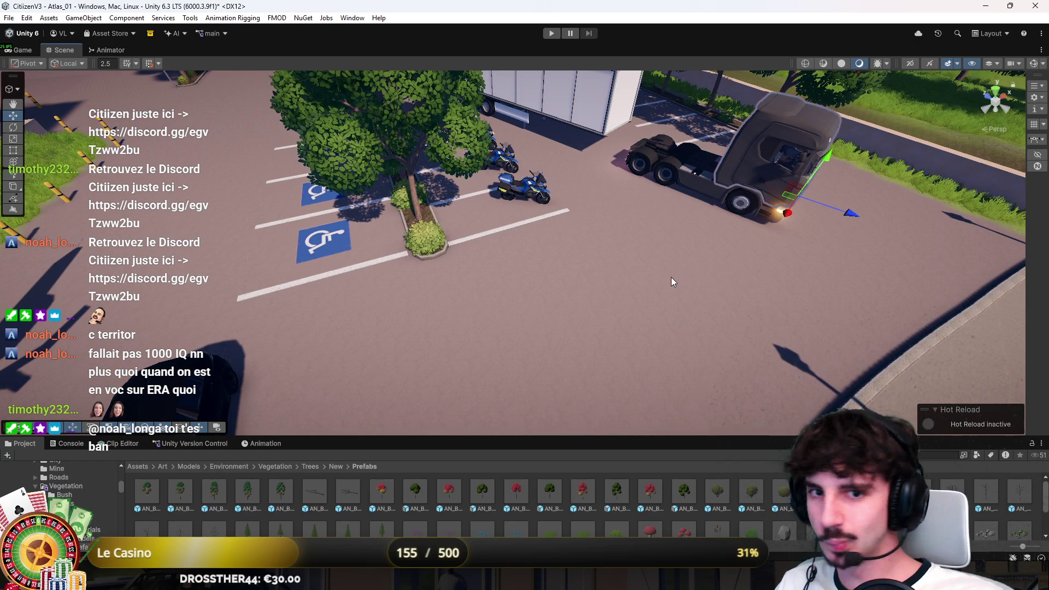
pyautogui.click(705, 175)
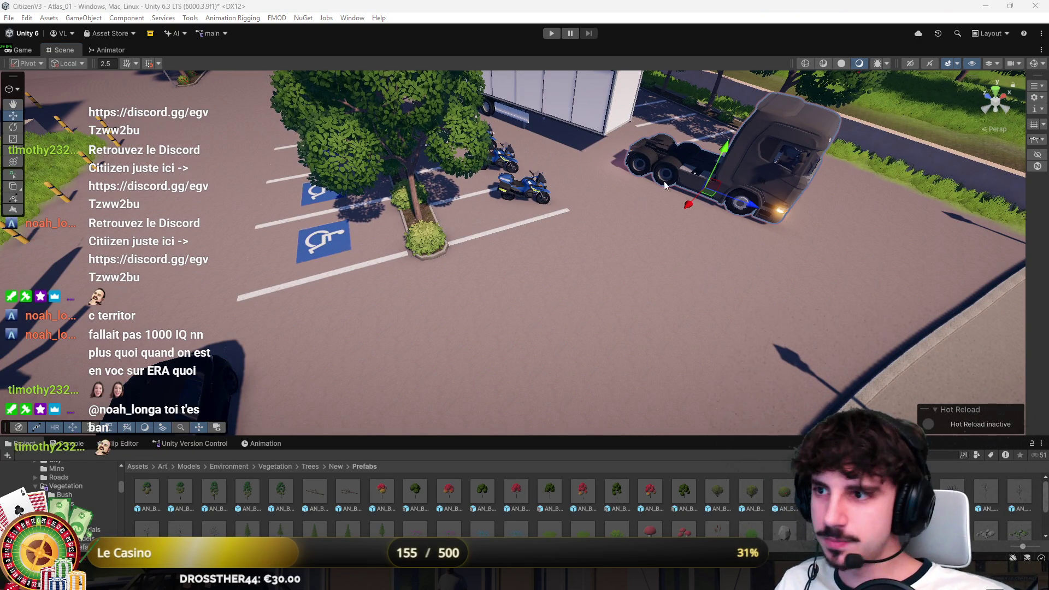
pyautogui.click(785, 129)
pyautogui.click(794, 129)
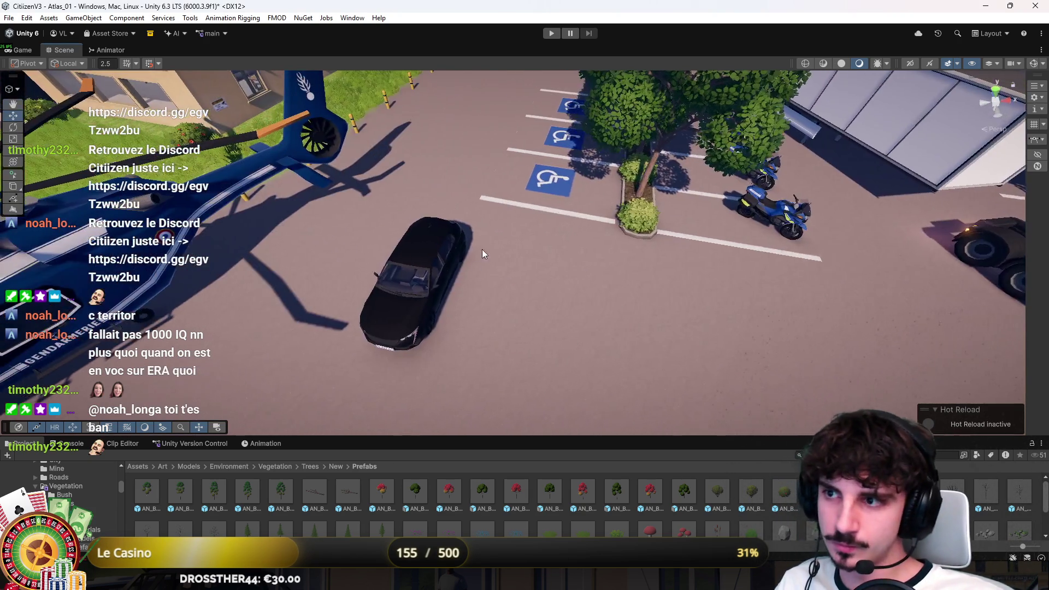
pyautogui.moveTo(482, 249)
pyautogui.mouseDown()
pyautogui.moveTo(537, 311)
pyautogui.moveTo(521, 513)
pyautogui.mouseUp()
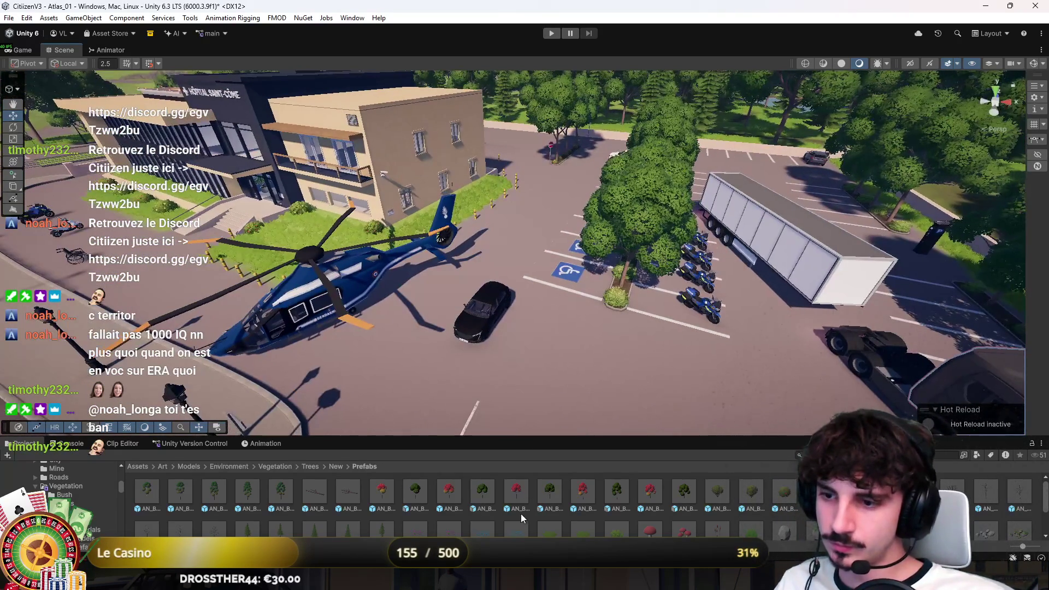
pyautogui.click(24, 49)
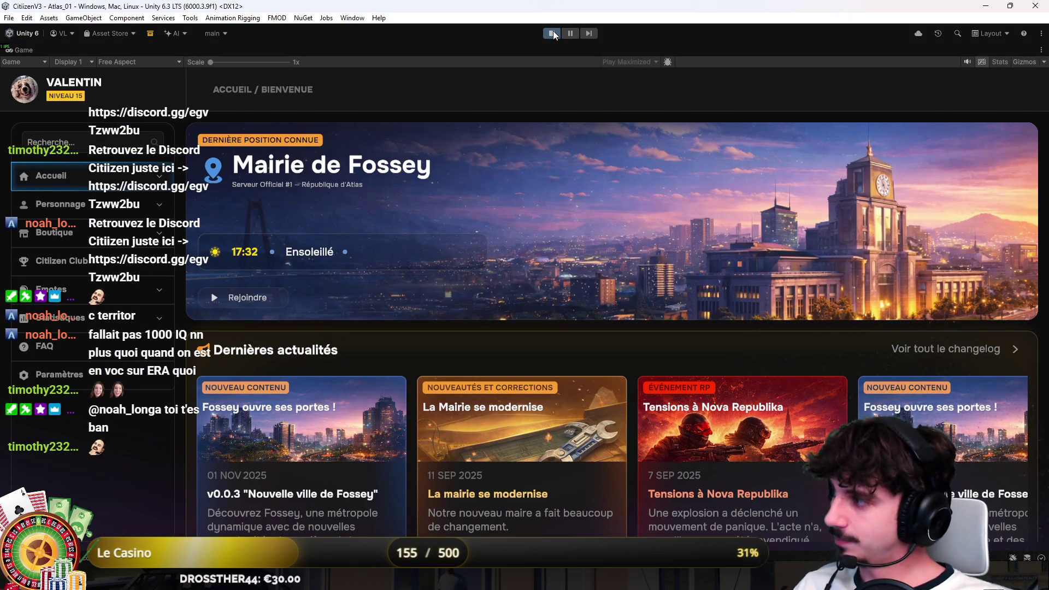
# Choose the server, launch the game world and spawn as the chosen character in the hospital car park
pyautogui.click(119, 289)
pyautogui.click(962, 244)
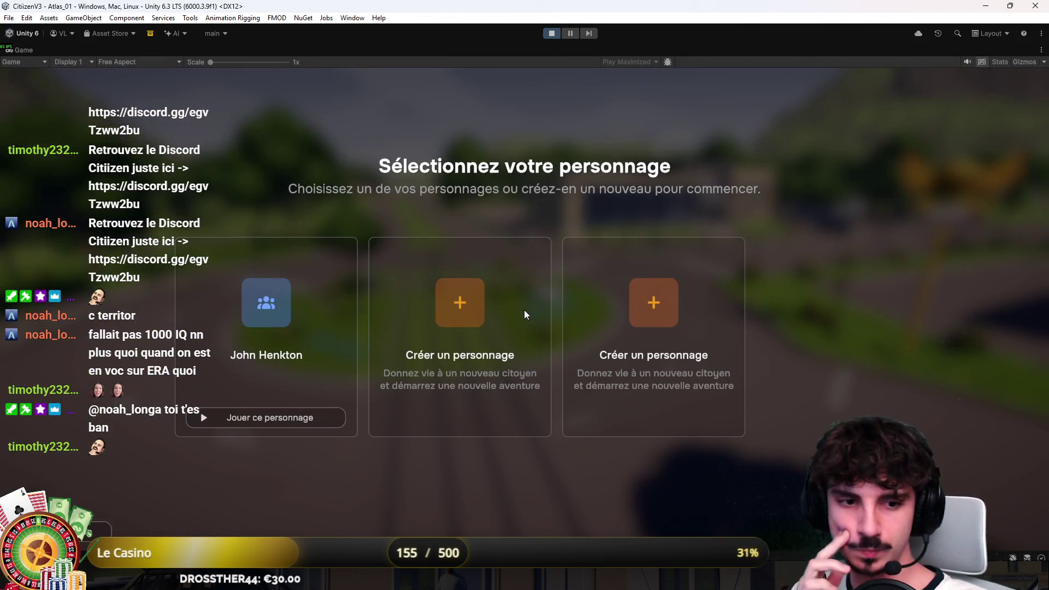
pyautogui.click(284, 422)
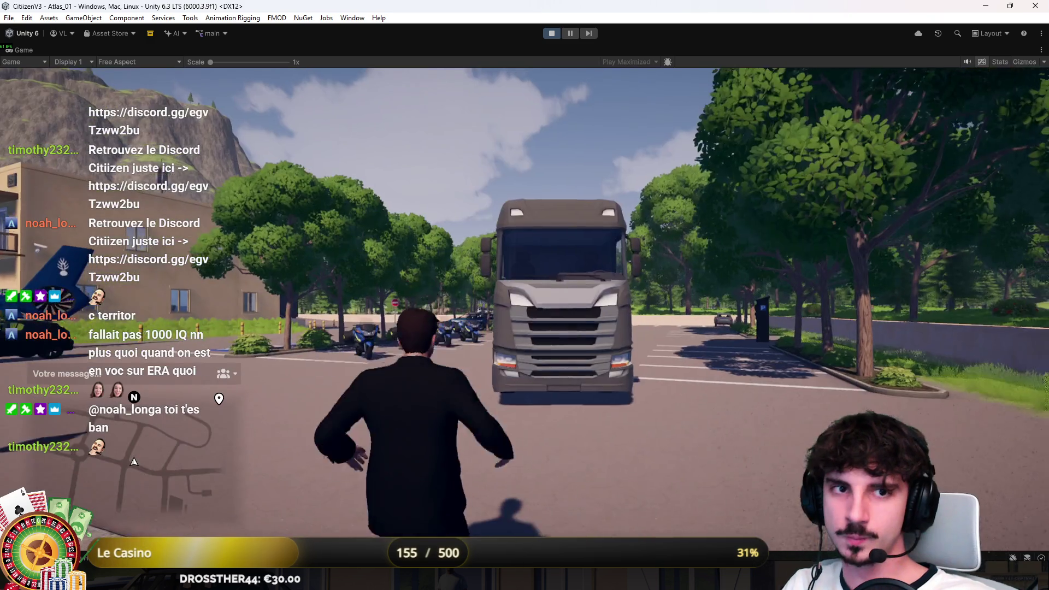
# Walk to the black car, enter it with F, and drive across the crosswalk into the roundabout
pyautogui.press('w')
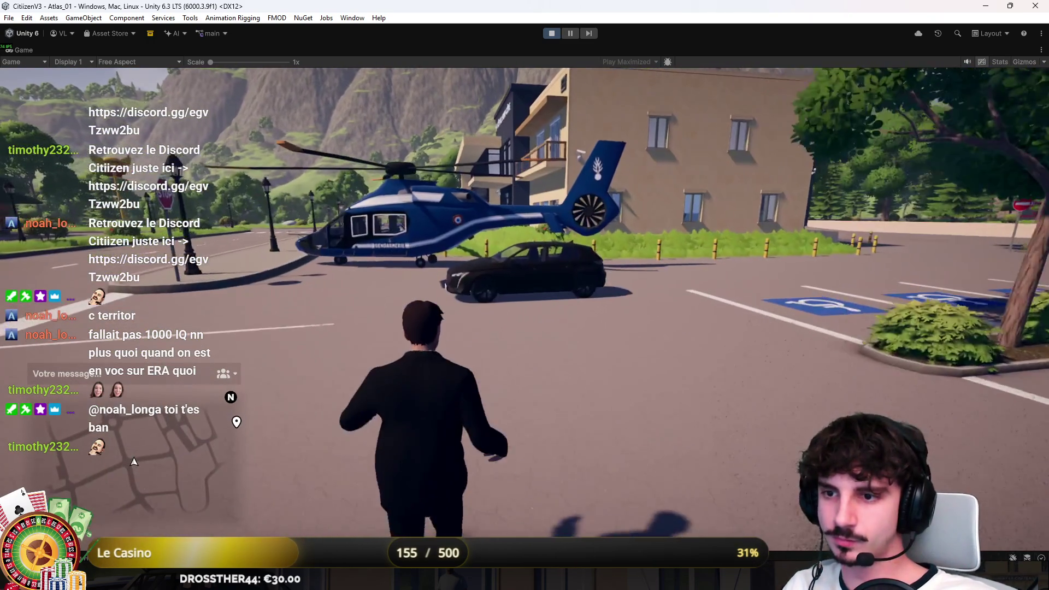
pyautogui.press('f')
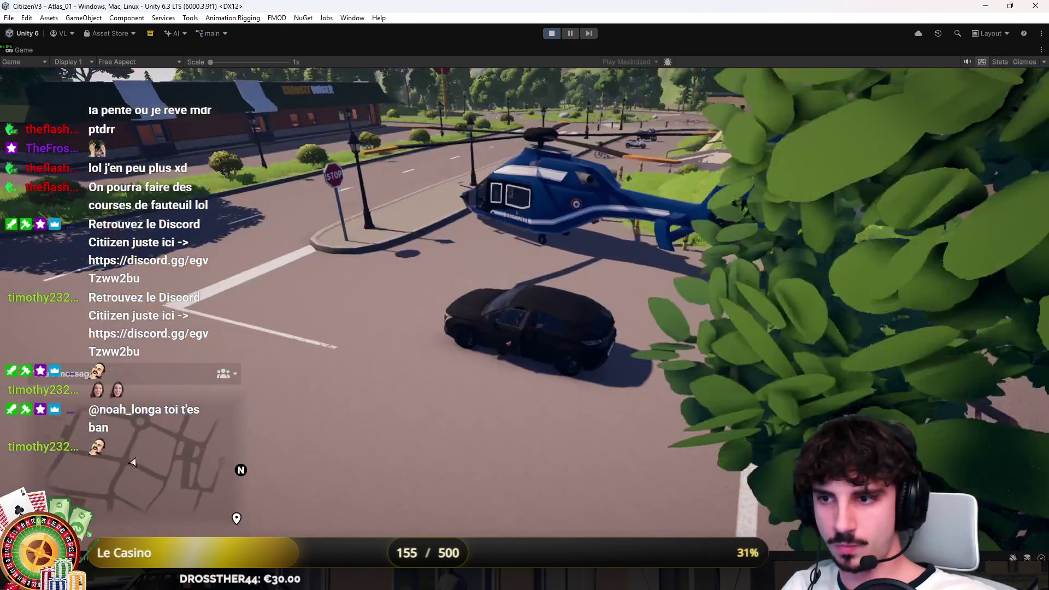
pyautogui.press('w')
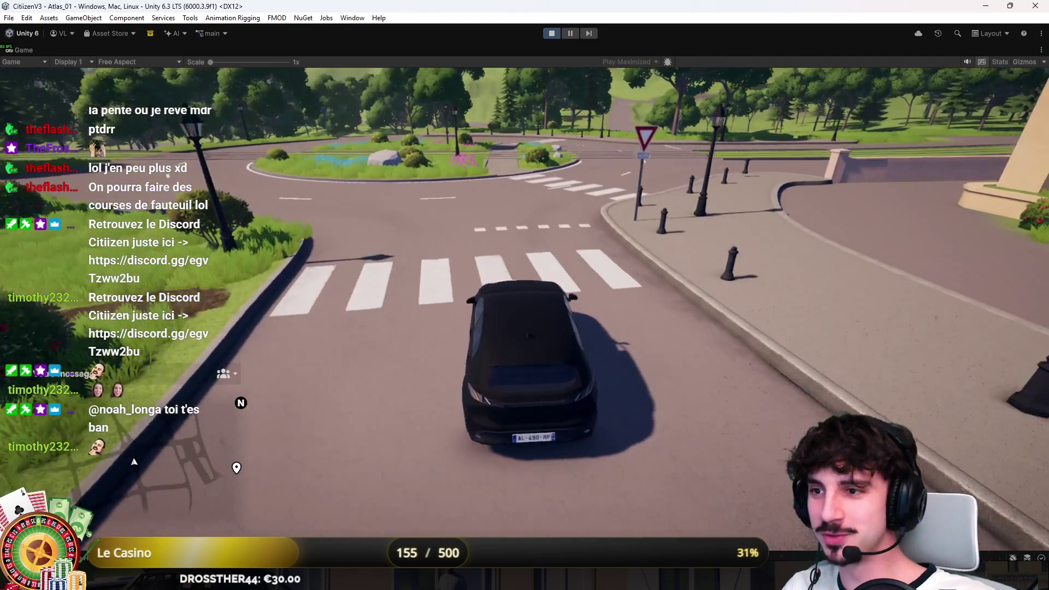
pyautogui.press('d')
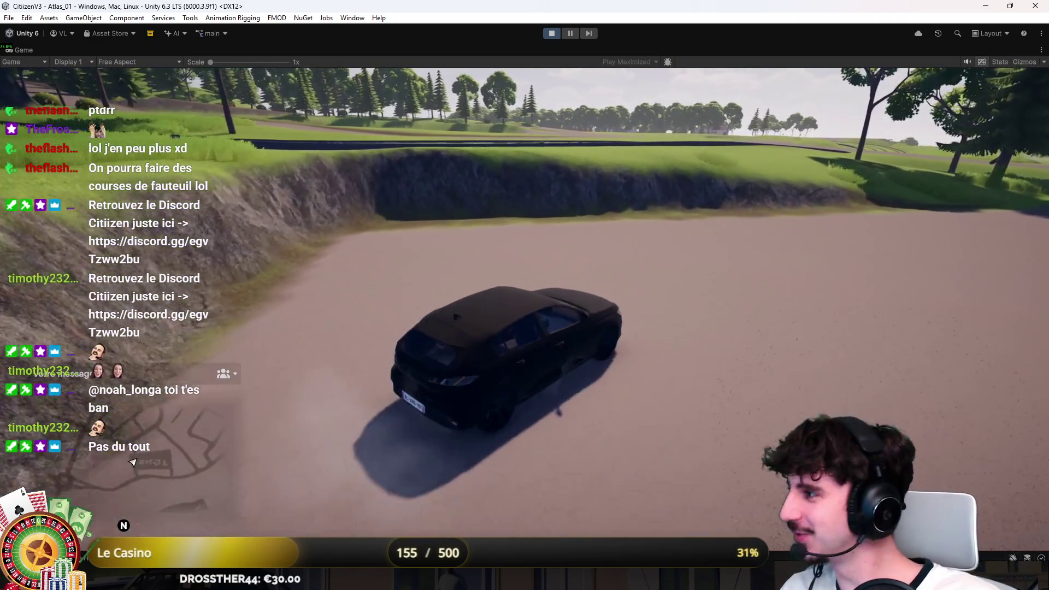
# Steer the black car left across the grass and onto the dirt road toward the mansion
pyautogui.press('a')
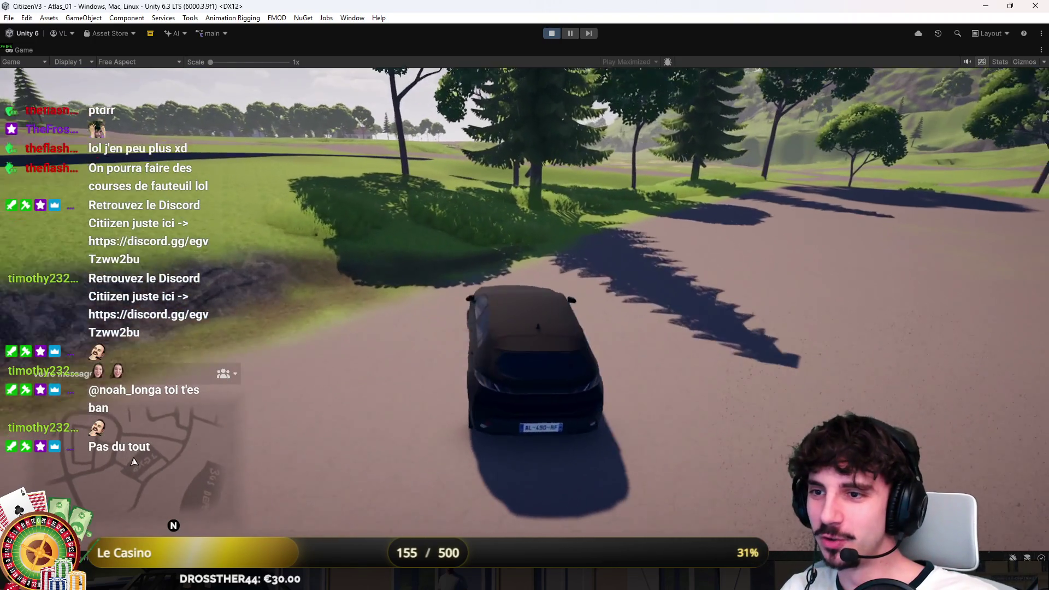
pyautogui.press('d')
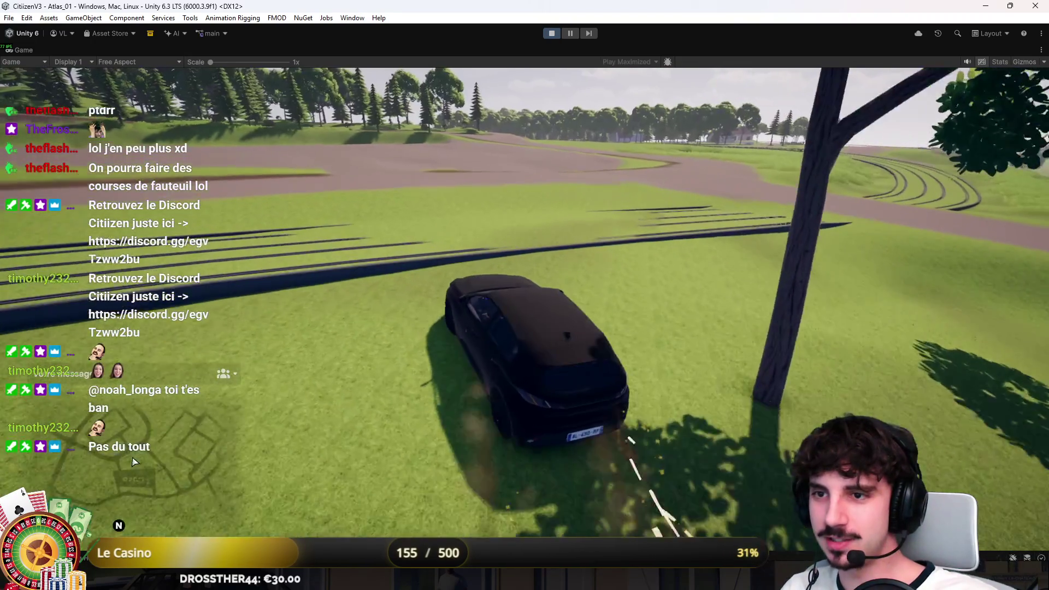
pyautogui.press('w')
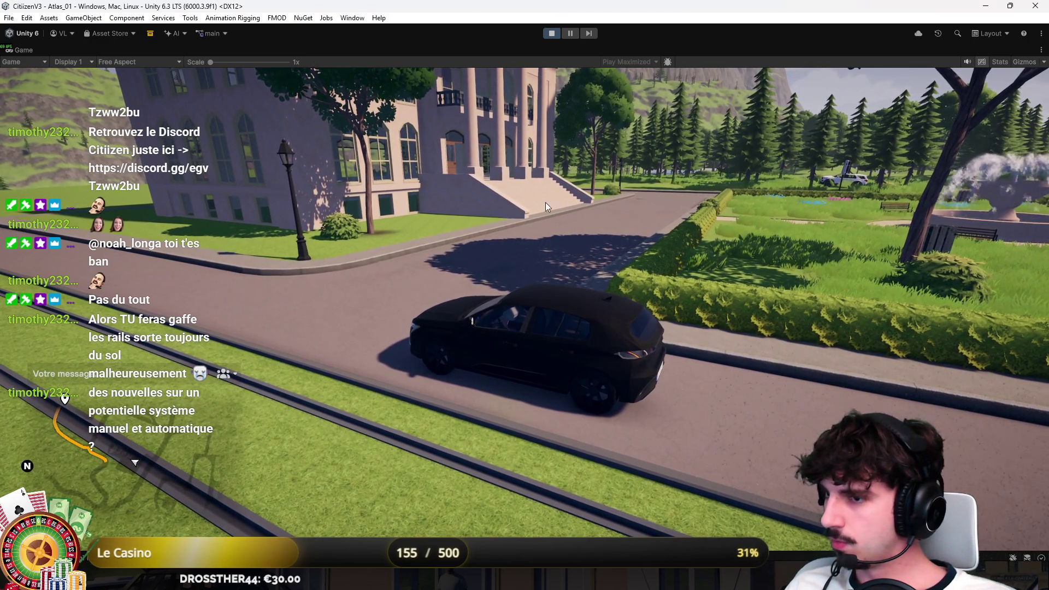
# Drive the black car right around the columned building and up the road
pyautogui.press('d')
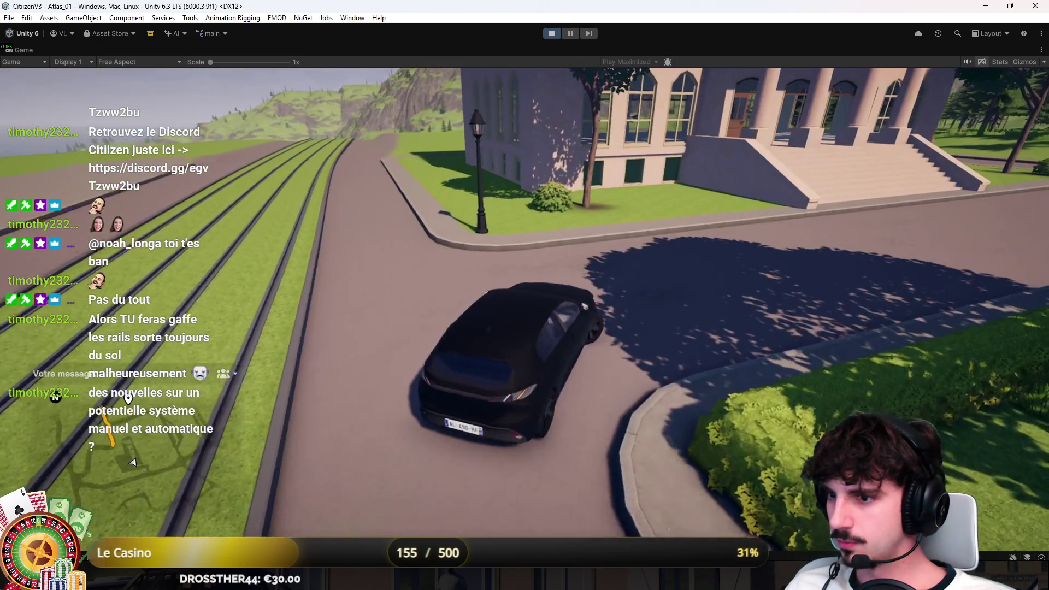
pyautogui.press('d')
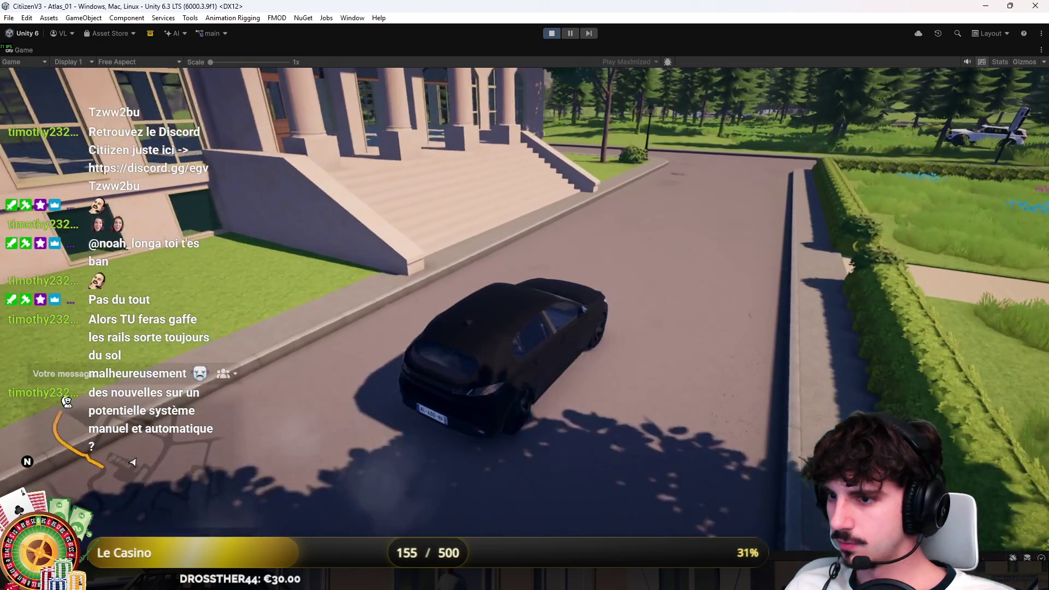
pyautogui.press('a')
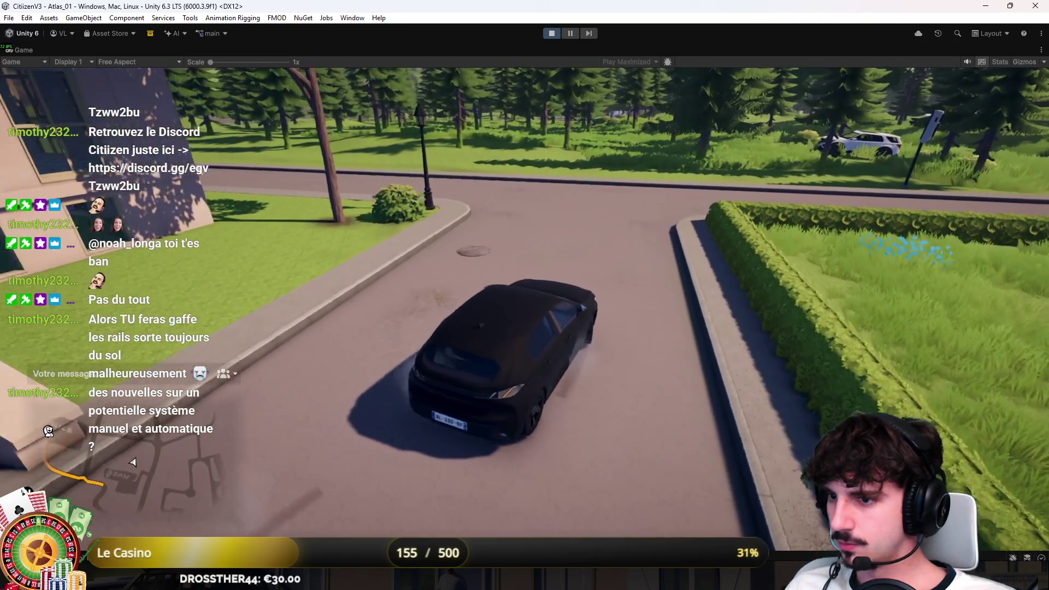
pyautogui.press('d')
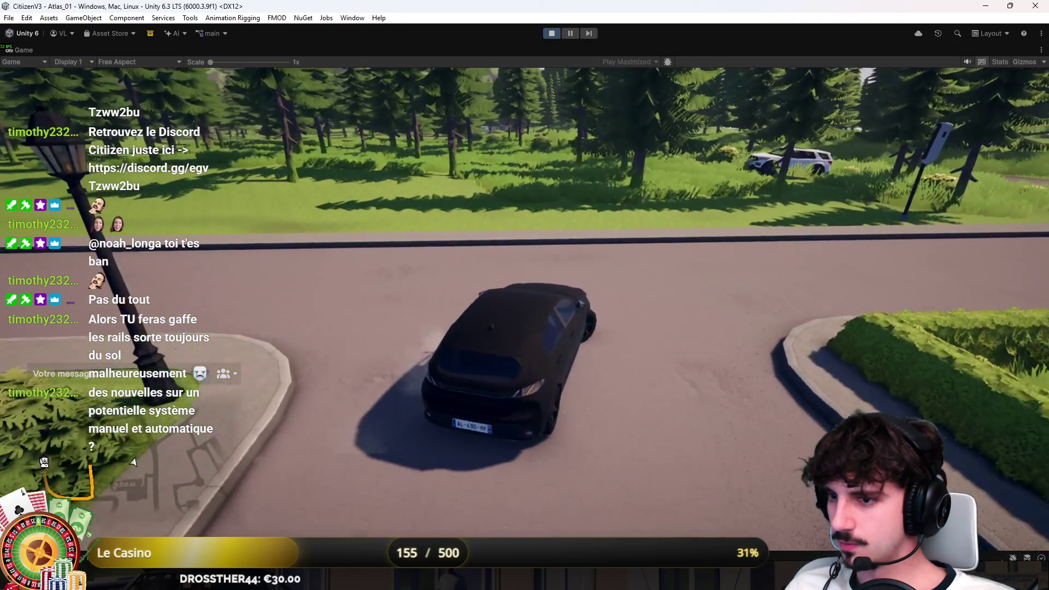
pyautogui.press('a')
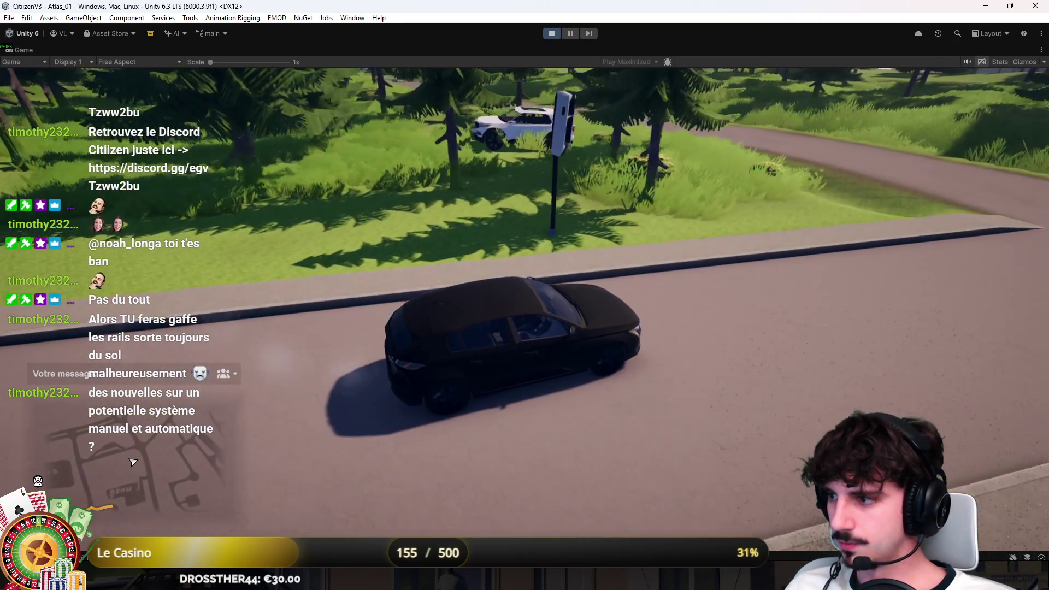
pyautogui.press('s')
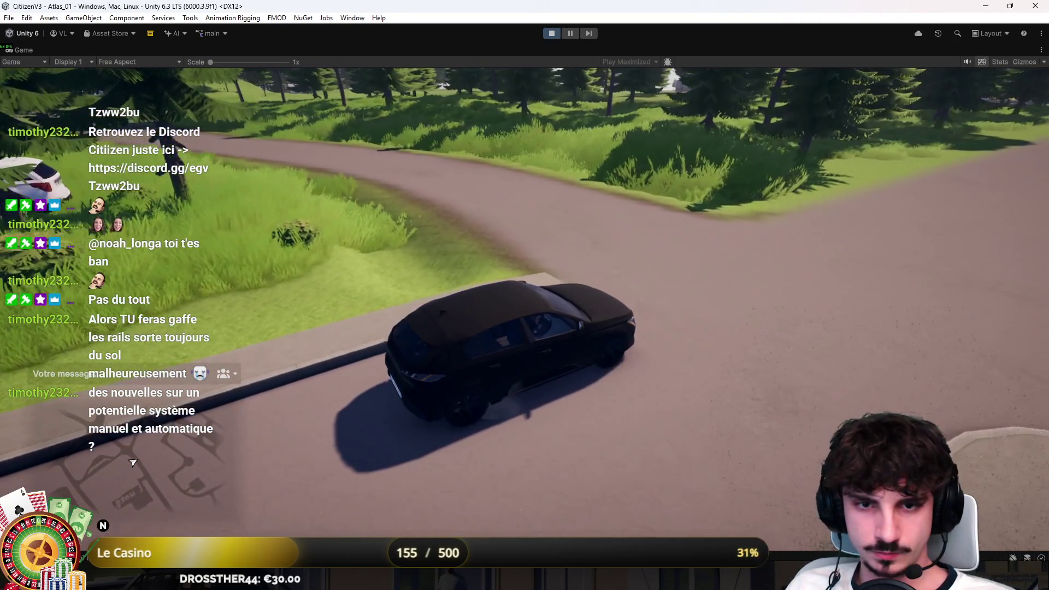
pyautogui.press('w')
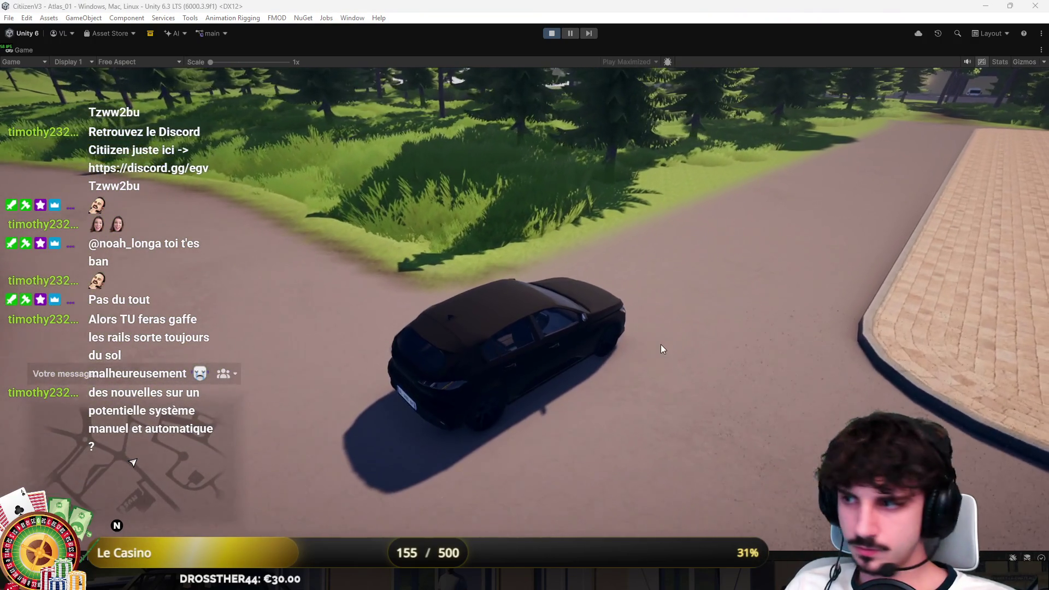
pyautogui.press('w')
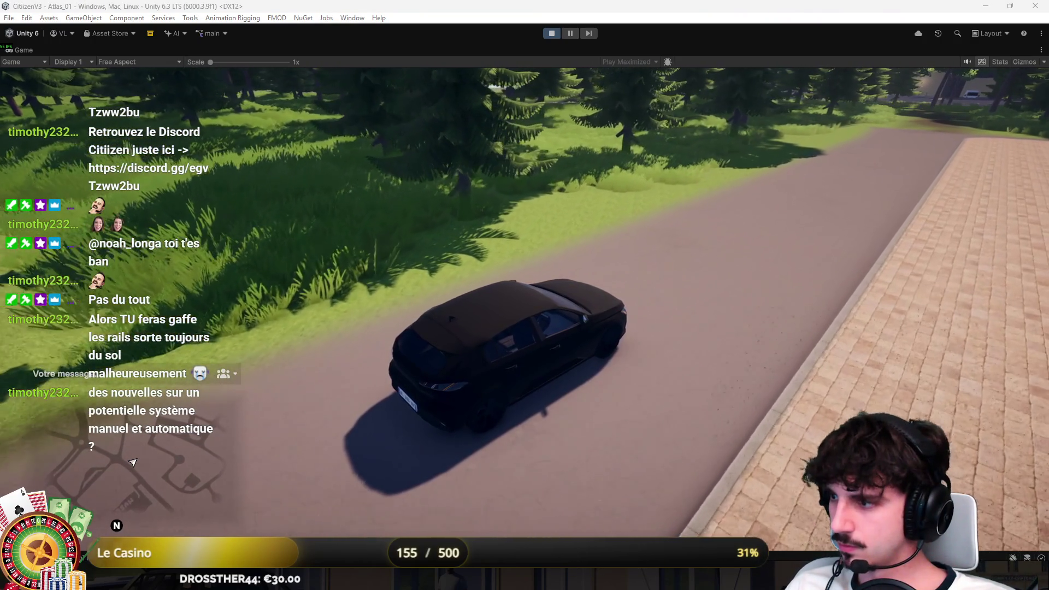
pyautogui.press('w')
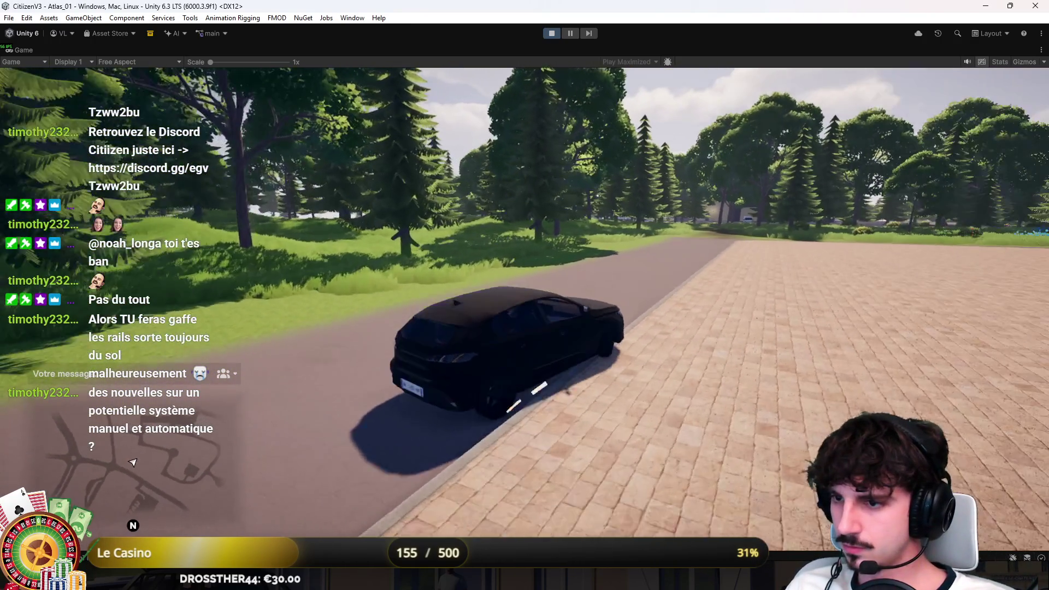
# Cut left through the wooded tall grass and rejoin the road beside the rail tracks
pyautogui.press('w')
pyautogui.press('a')
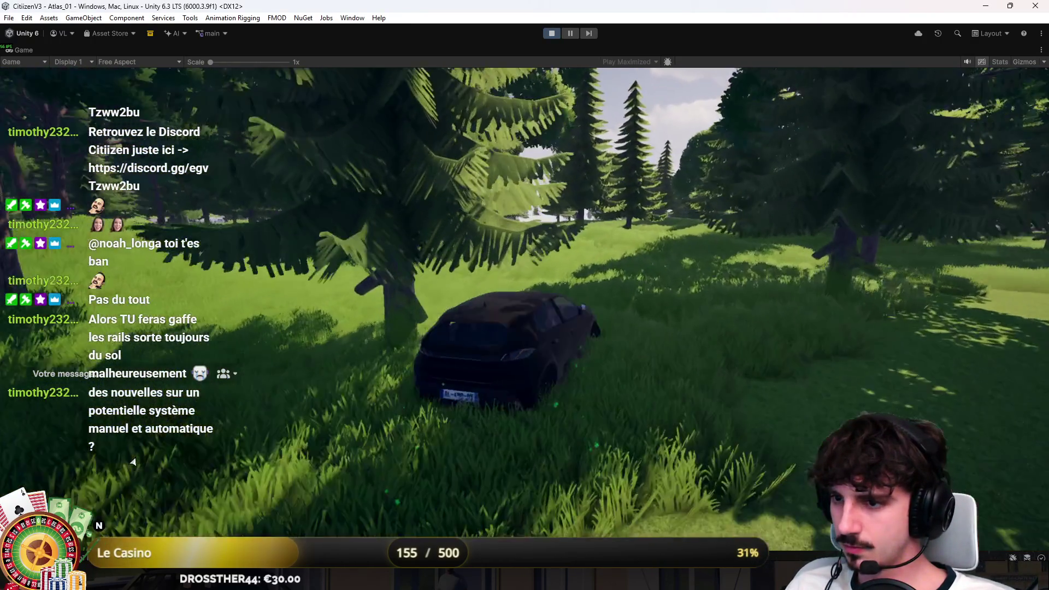
pyautogui.press('w')
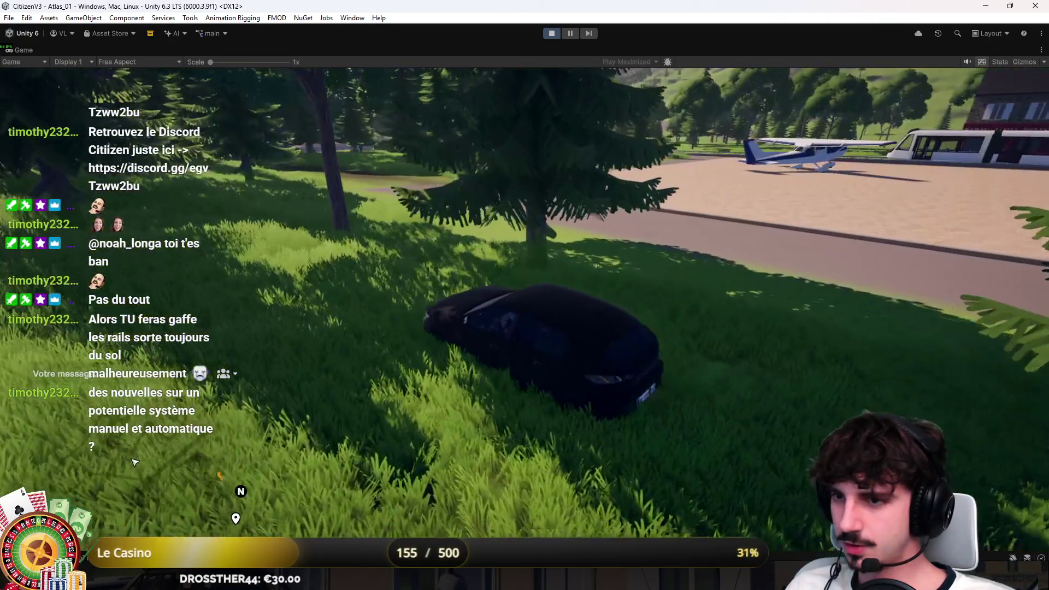
pyautogui.press('w')
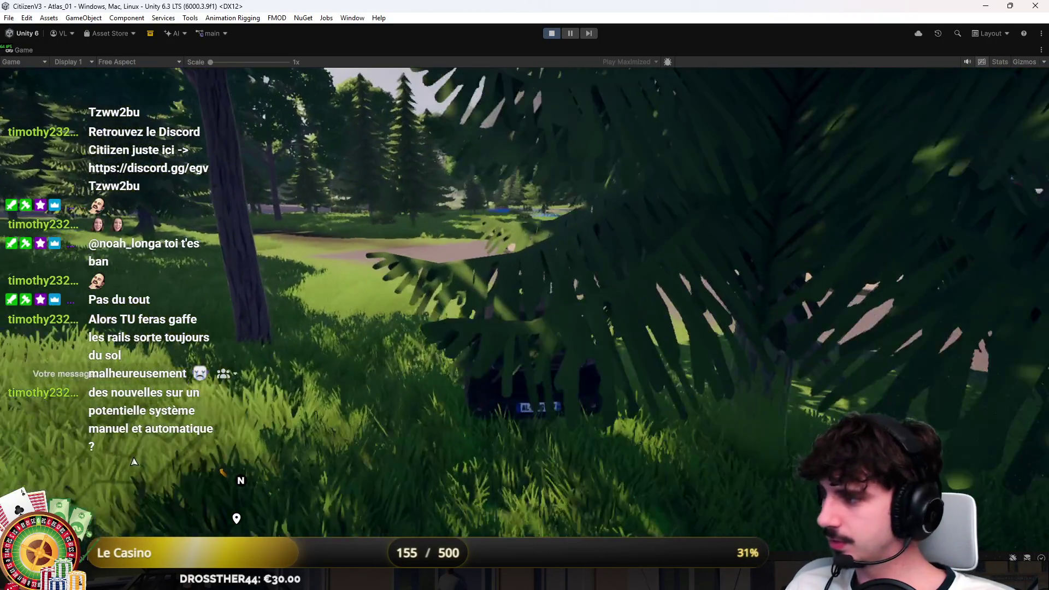
pyautogui.press('w')
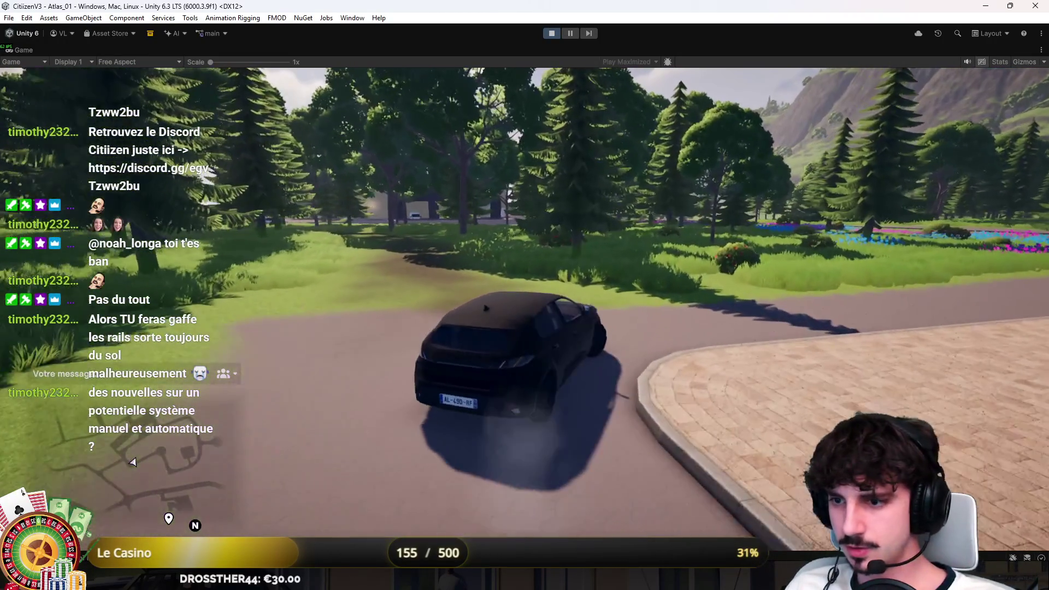
pyautogui.press('w')
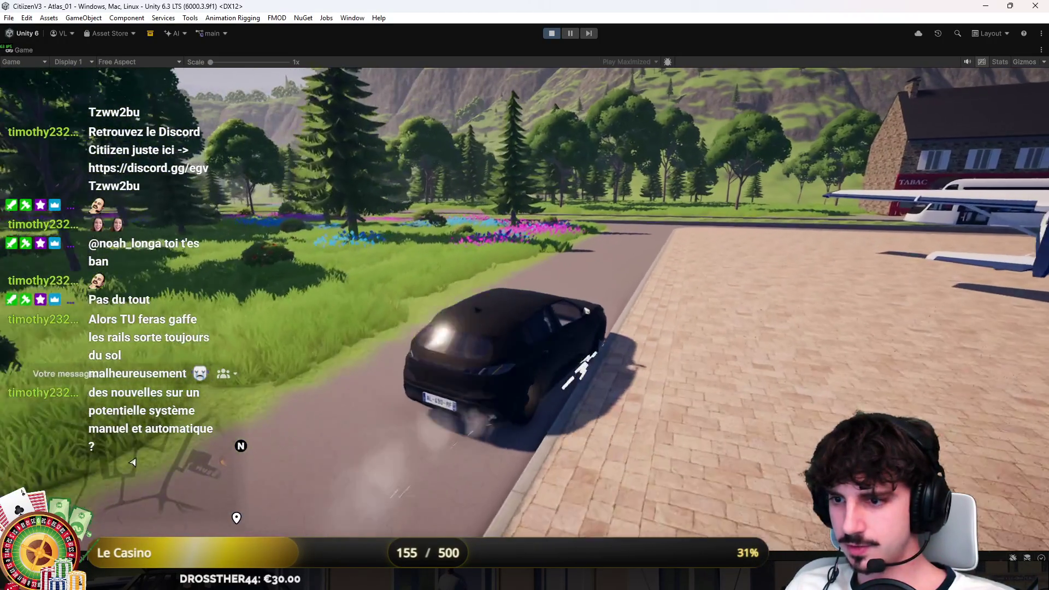
pyautogui.press('w')
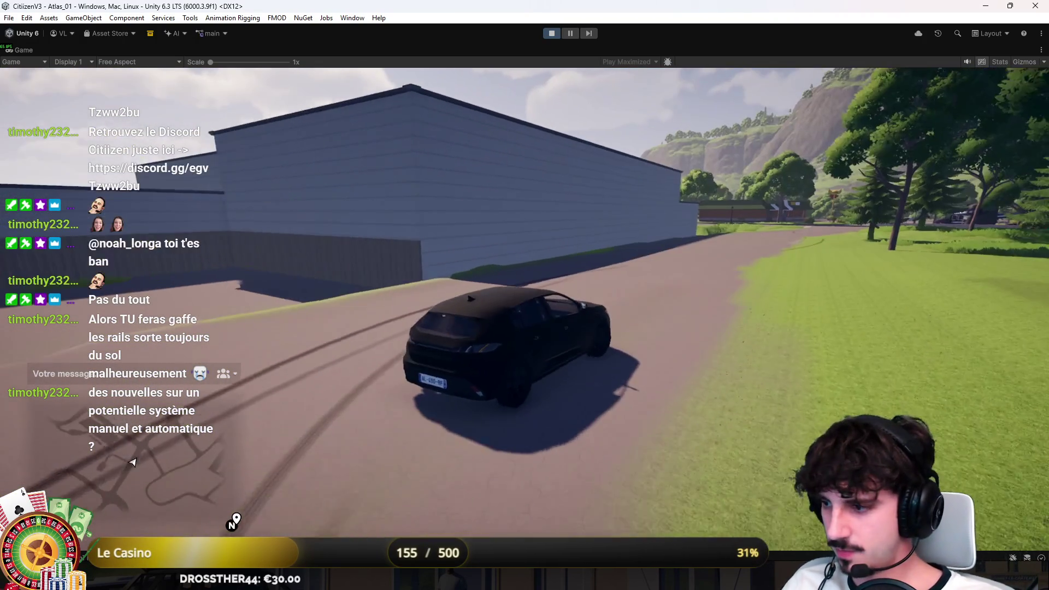
# Try the first-person dashboard view, then stop Play mode and return to the Scene view
pyautogui.press('v')
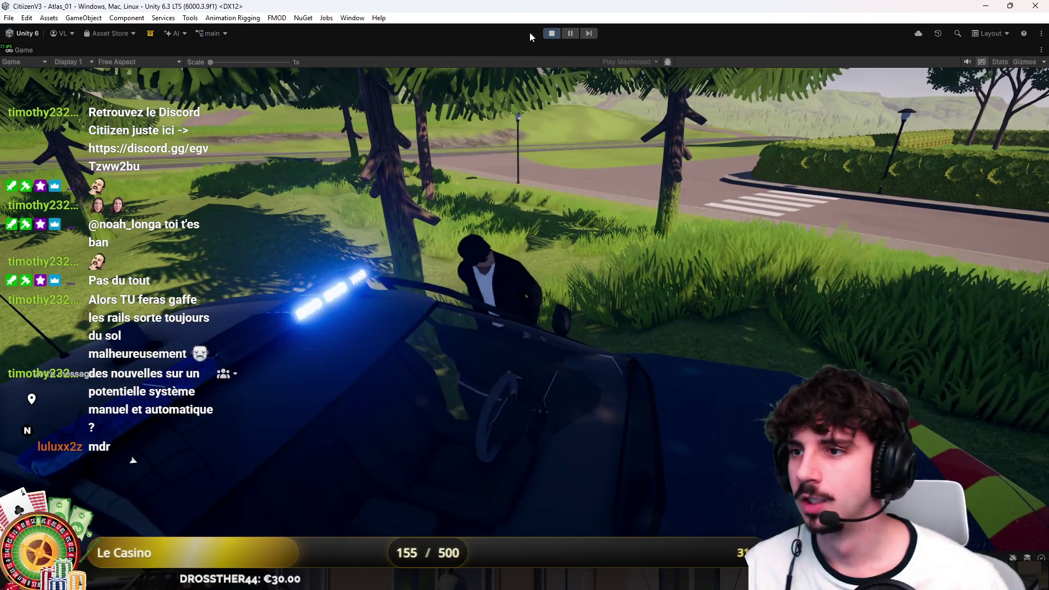
pyautogui.click(550, 33)
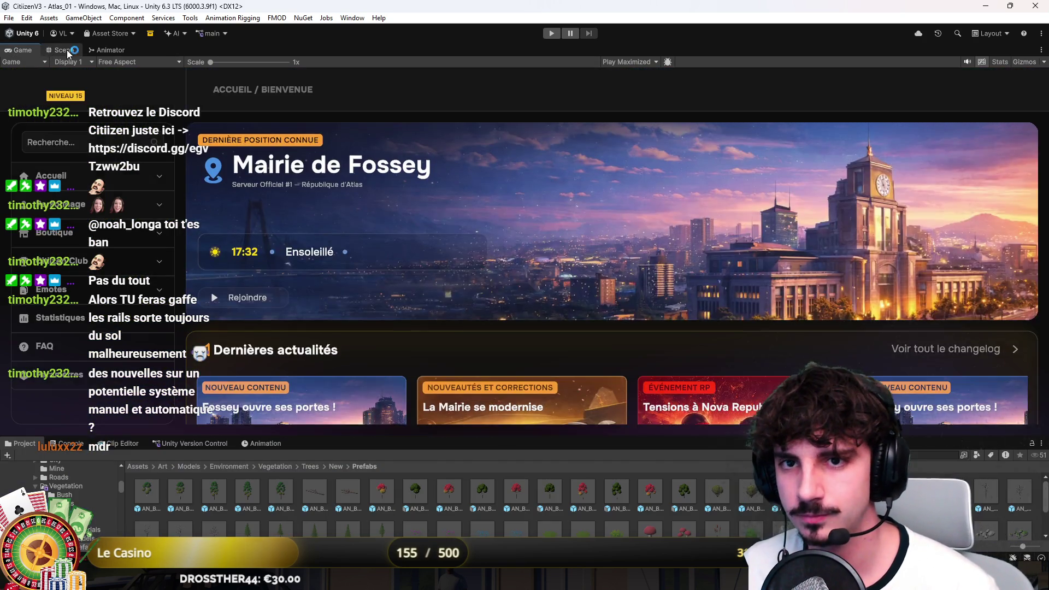
pyautogui.click(64, 50)
# Restore the Project panel, deselect the black car, and orbit toward the hospital and helicopter
pyautogui.scroll(-5, 148, 418)
pyautogui.click(68, 443)
pyautogui.click(22, 443)
pyautogui.click(361, 509)
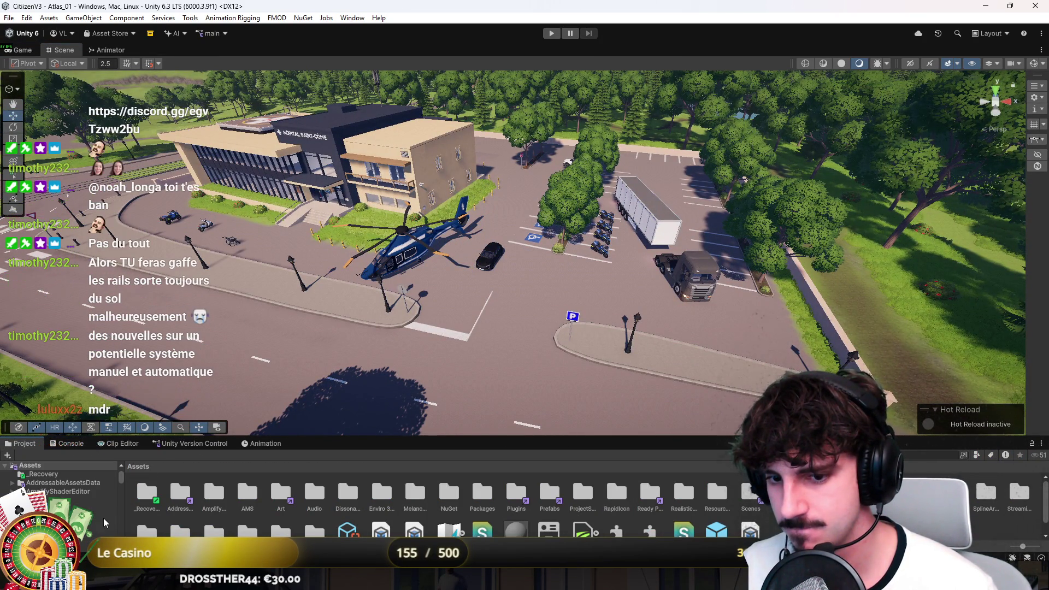
pyautogui.moveTo(350, 328)
pyautogui.mouseDown()
pyautogui.moveTo(388, 326)
pyautogui.moveTo(145, 300)
pyautogui.moveTo(502, 242)
pyautogui.mouseUp()
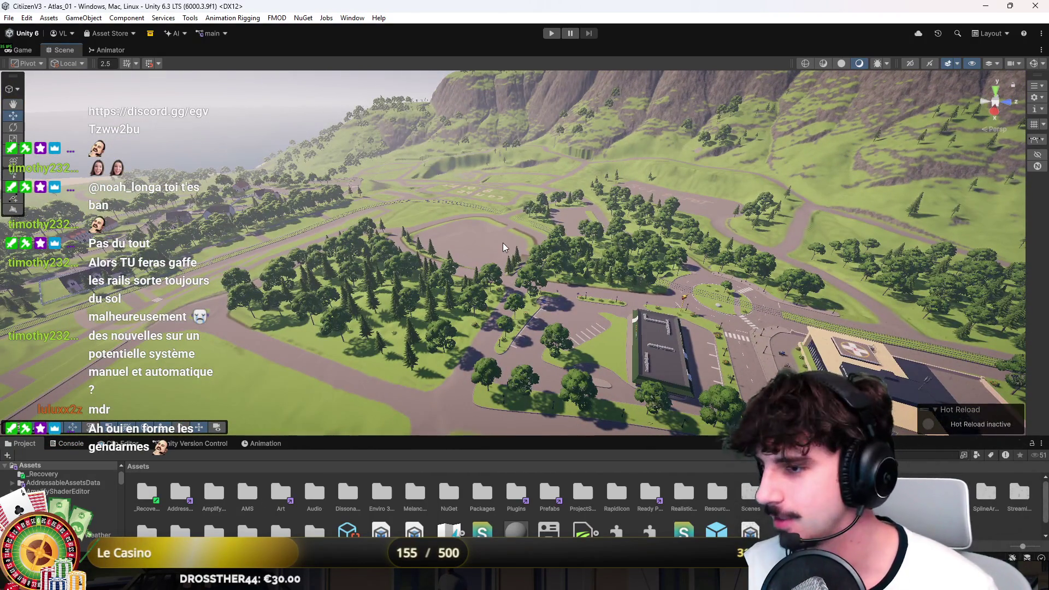